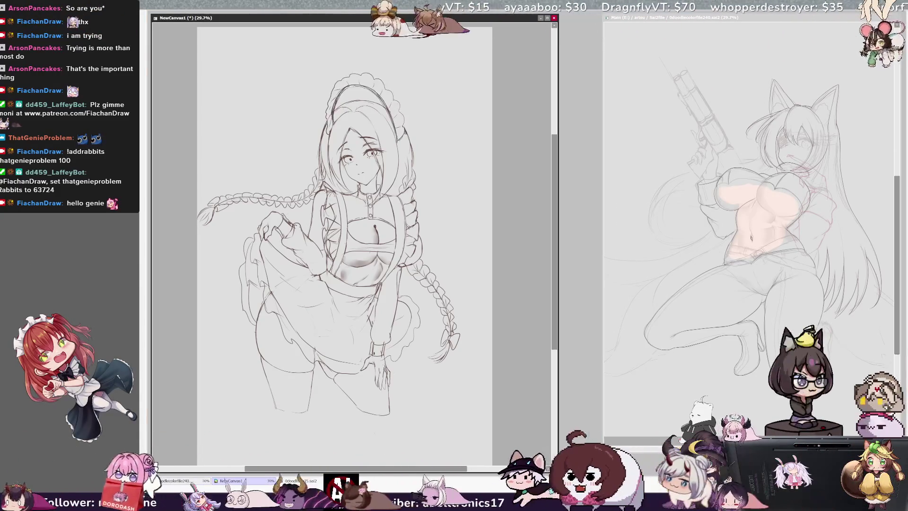
- Transform the arc down onto the top of the maid's head and apply it
key("ctrl+t")
mouse_move(393, 104)
left_mouse_down()
mouse_move(391, 125)
mouse_move(413, 93)
left_mouse_up()
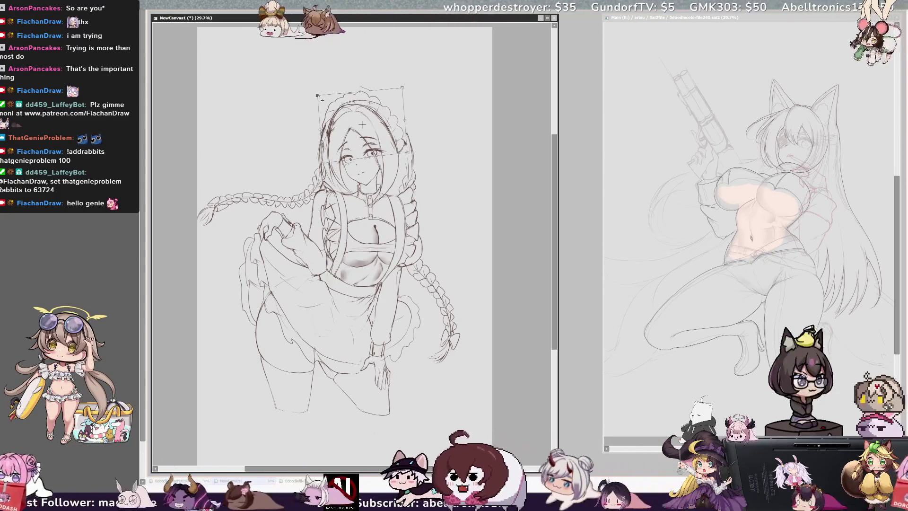
key("Return")
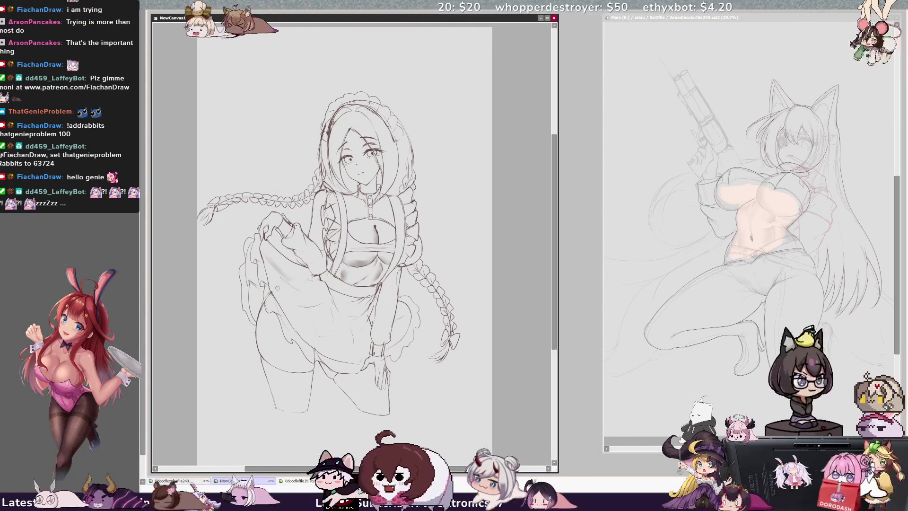
- Paint two soft grey shading strokes across the maid's skirt
left_click_drag(313, 305, 299, 306)
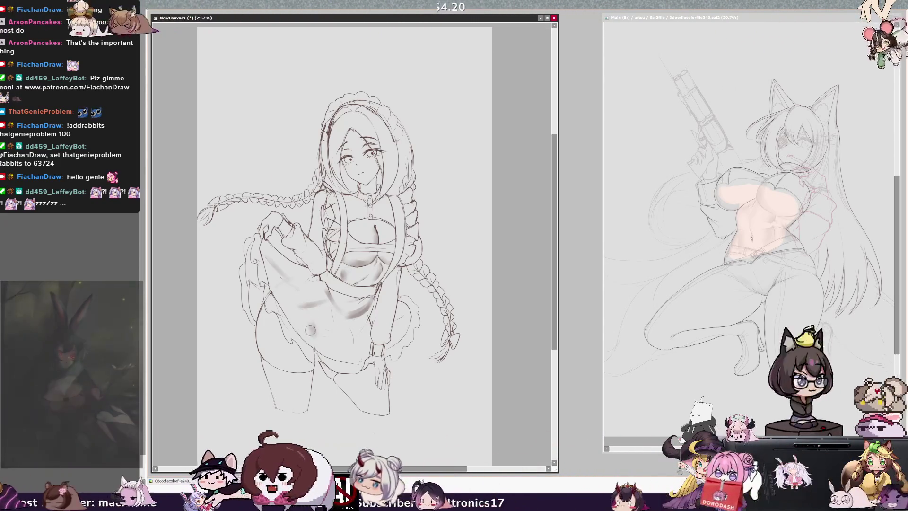
left_click_drag(311, 333, 339, 331)
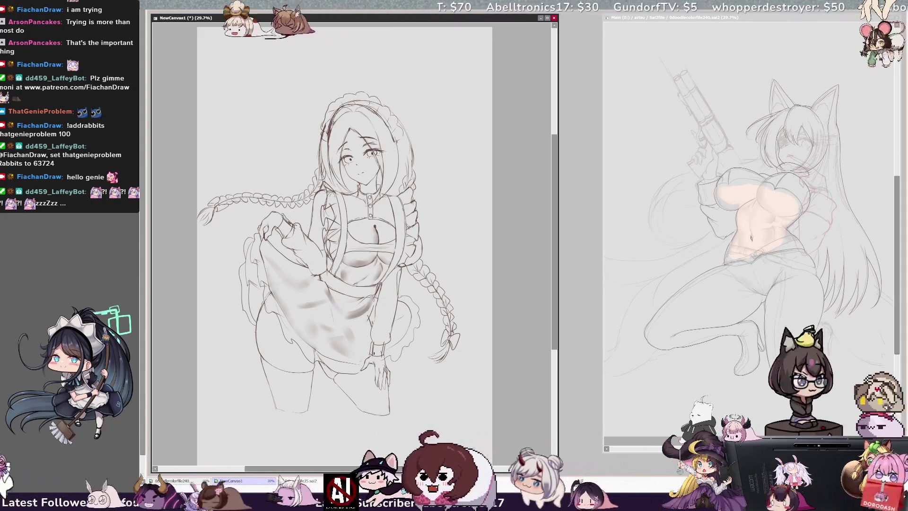
key("End")
key("End")
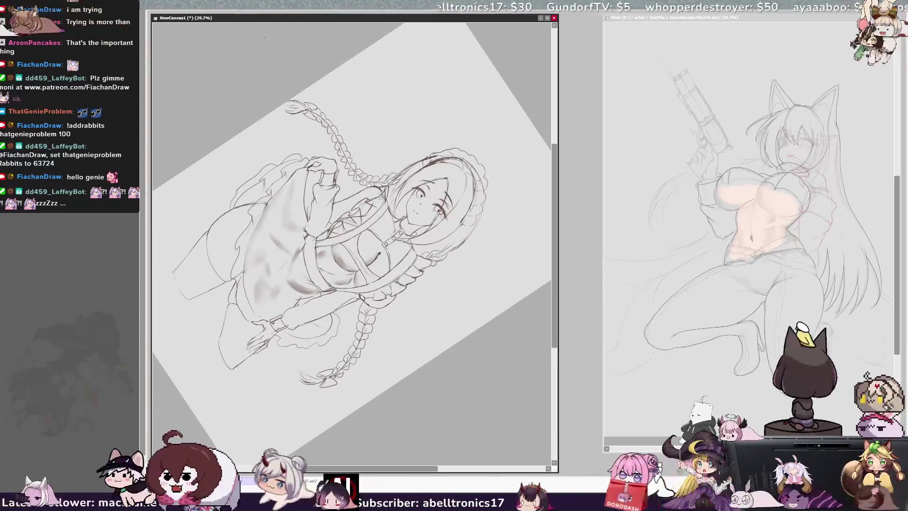
key("End")
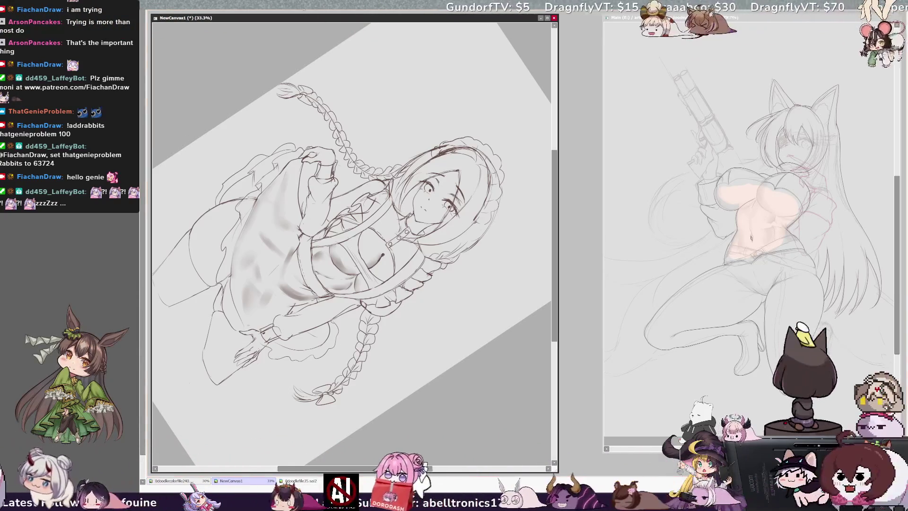
key("Home")
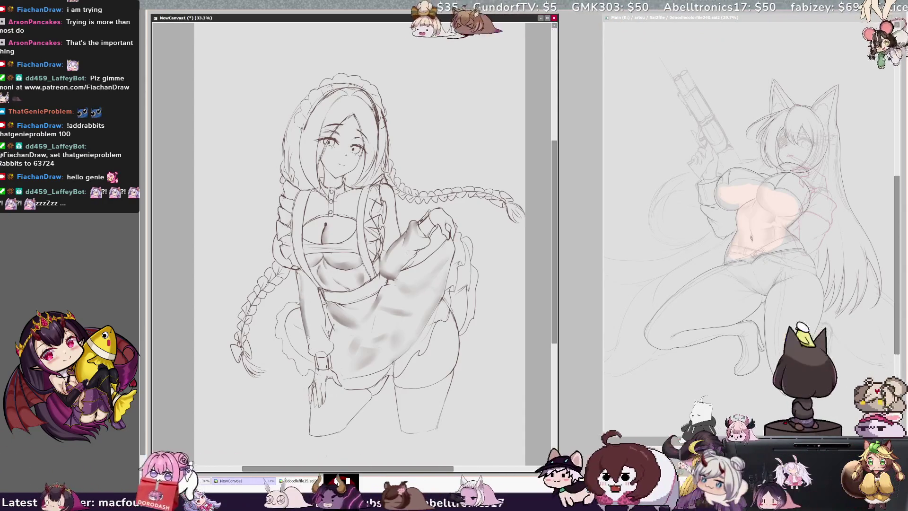
- Darken a line on the left sleeve, mark the torso, and restore the signature note
mouse_move(328, 328)
left_mouse_down()
mouse_move(322, 338)
mouse_move(327, 315)
left_mouse_up()
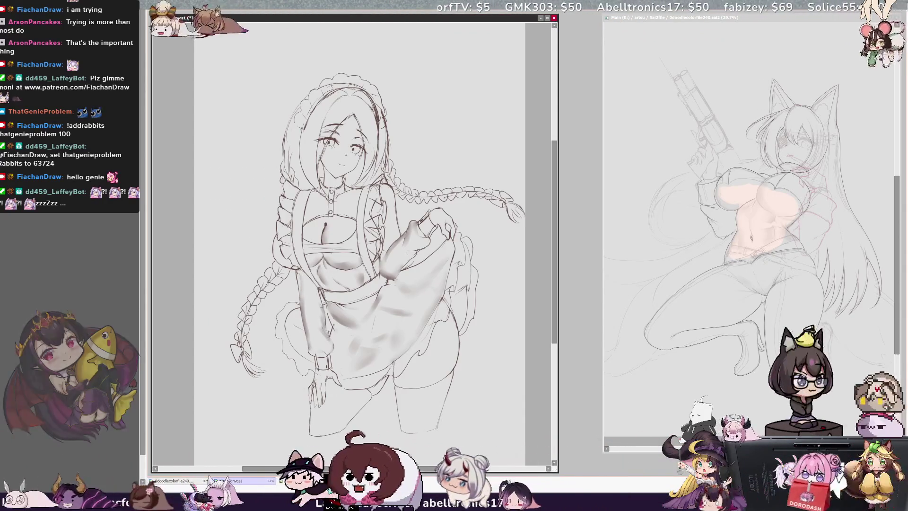
left_click_drag(305, 273, 312, 283)
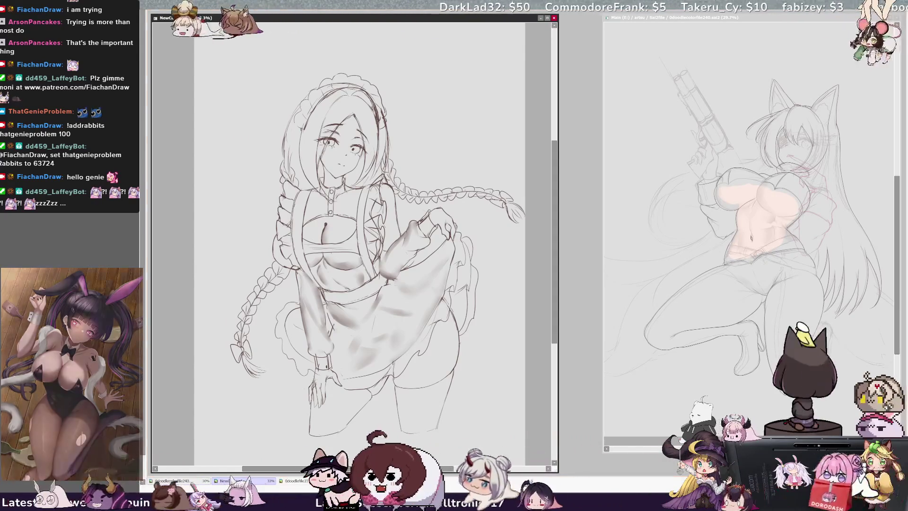
key("ctrl+v")
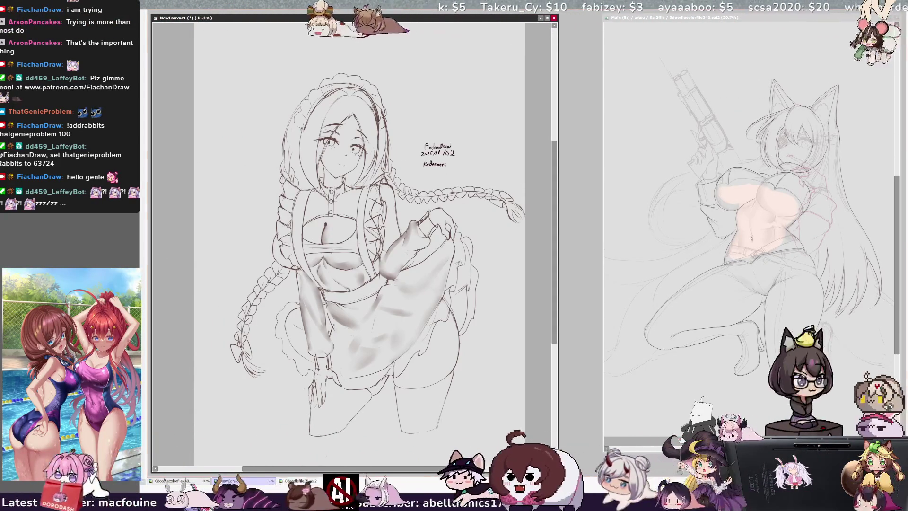
- Handwrite the redeemer's name under 'Redeemer:', undo the extra letters, and touch up the right leg
left_click_drag(423, 172, 434, 175)
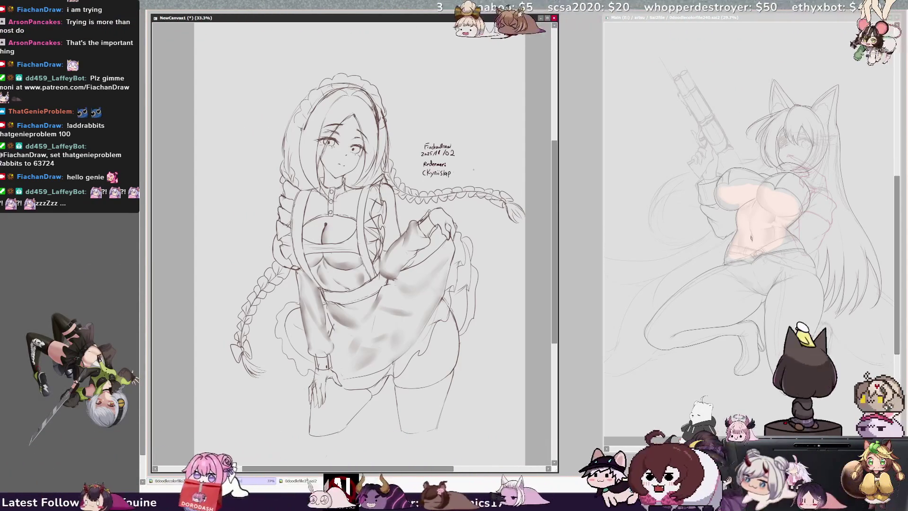
key("ctrl+z")
key("ctrl+z")
key("ctrl+z")
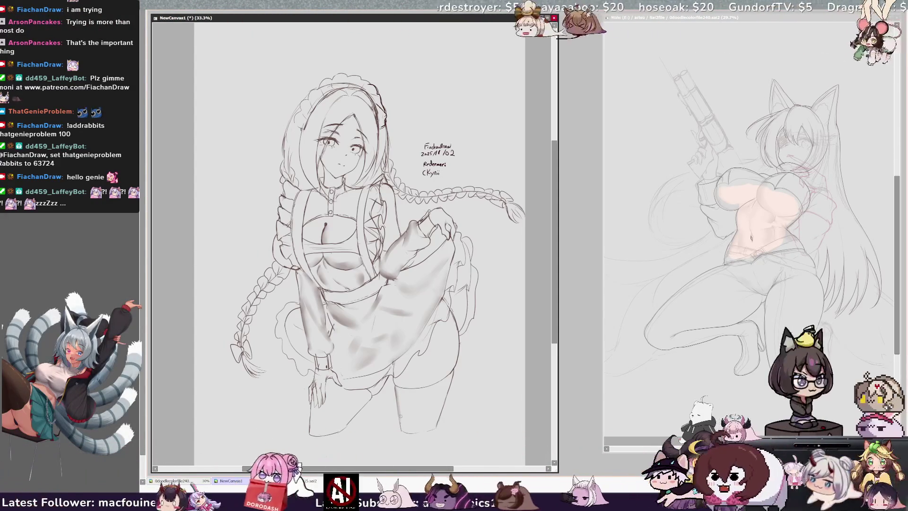
left_click_drag(440, 403, 438, 419)
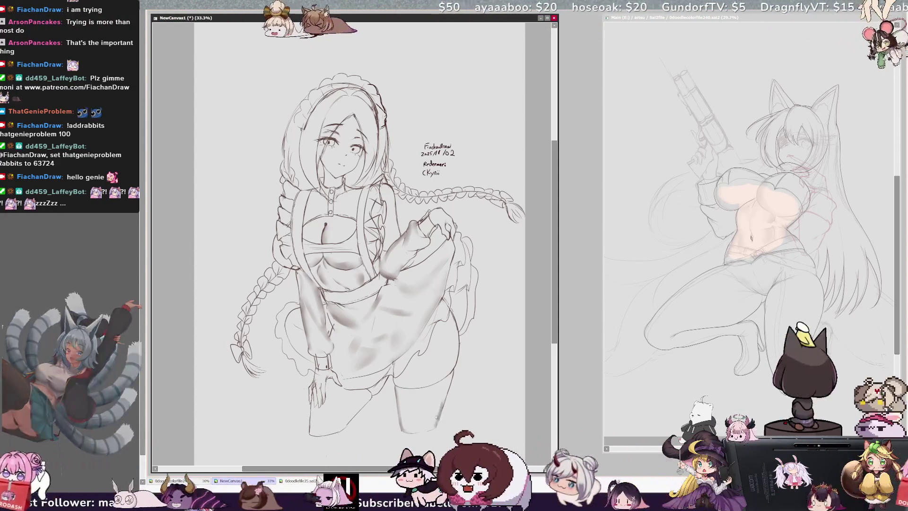
- Strengthen the right leg's outline and shade the left thigh with a dark stroke
left_click_drag(450, 381, 443, 402)
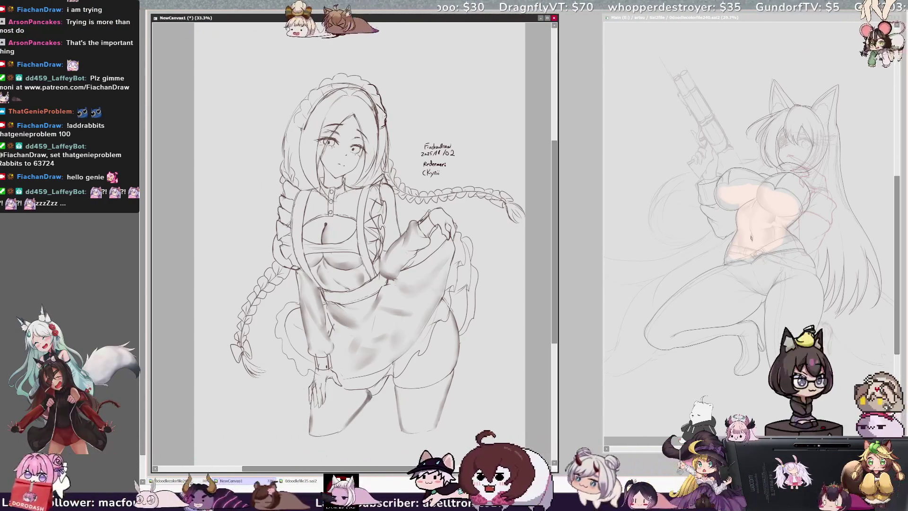
left_click_drag(366, 396, 348, 421)
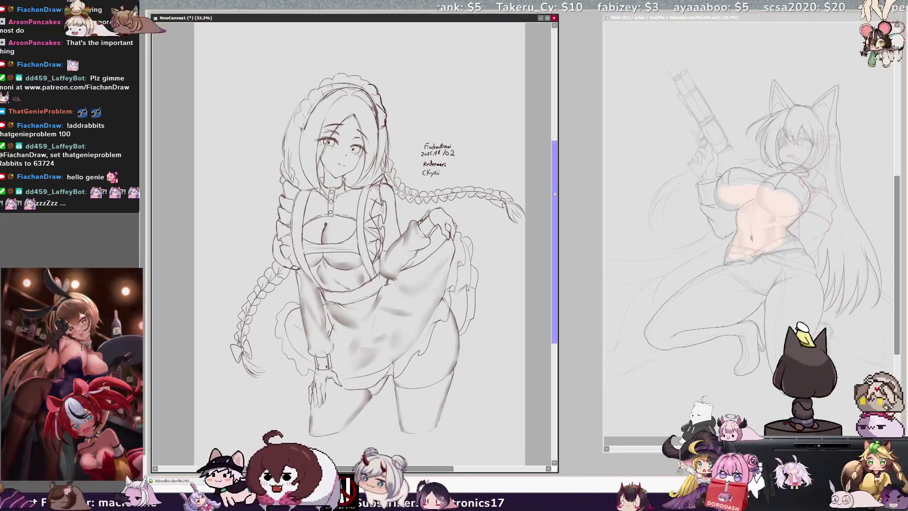
left_click_drag(555, 192, 555, 195)
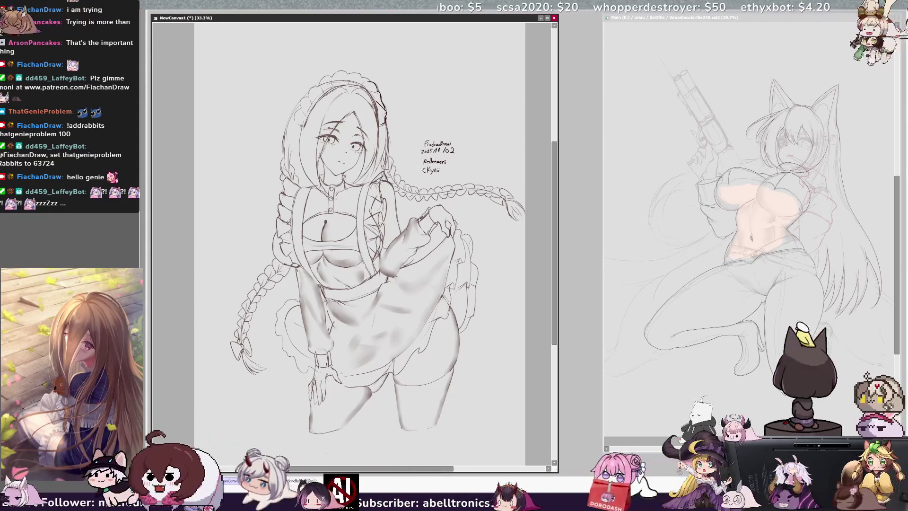
scroll(359, 227, "down", 3)
scroll(359, 227, "up", 3)
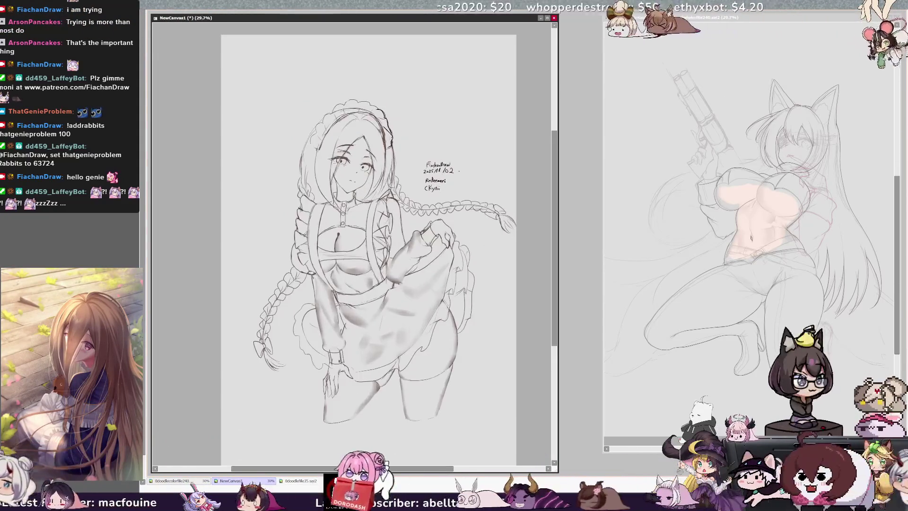
scroll(359, 227, "down", 1)
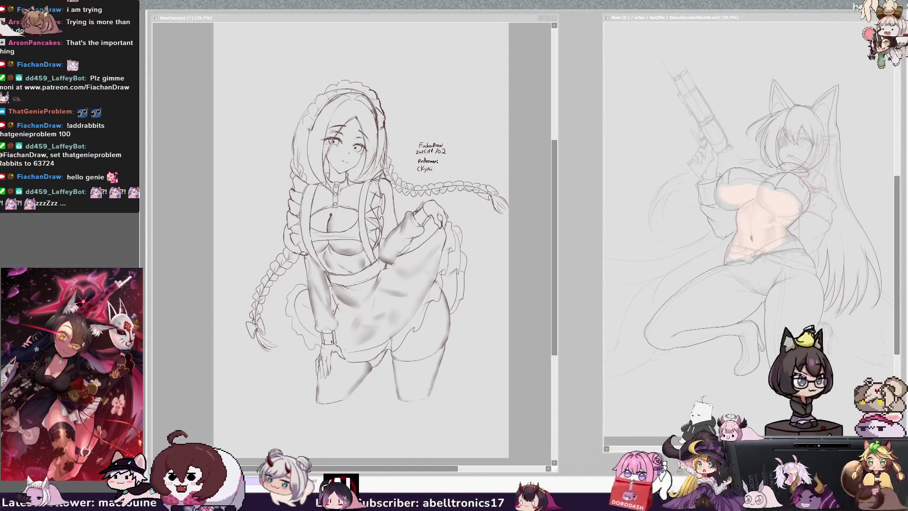
key("alt+Tab")
key("alt+Tab")
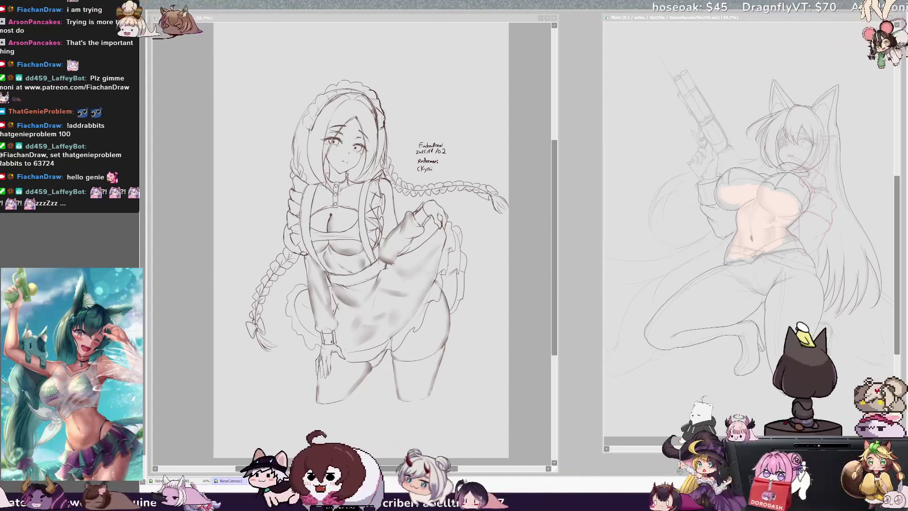
key("alt+Tab")
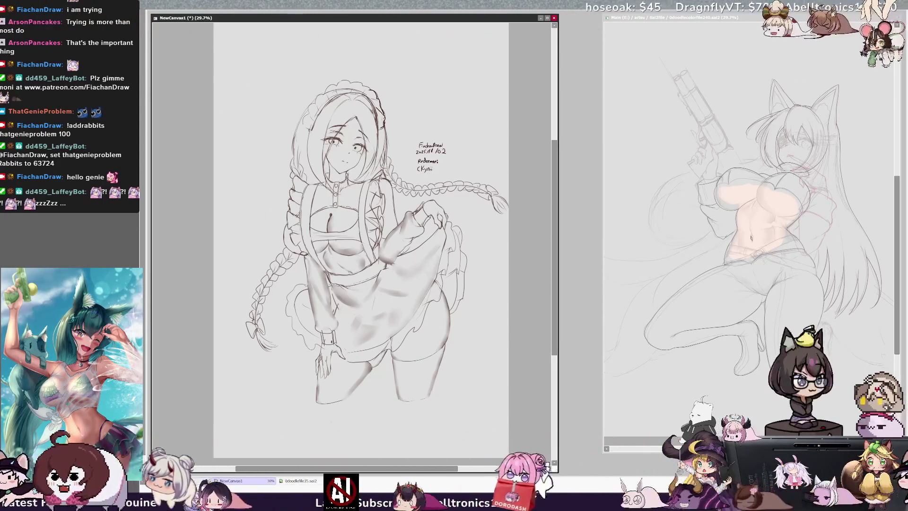
key("alt+Tab")
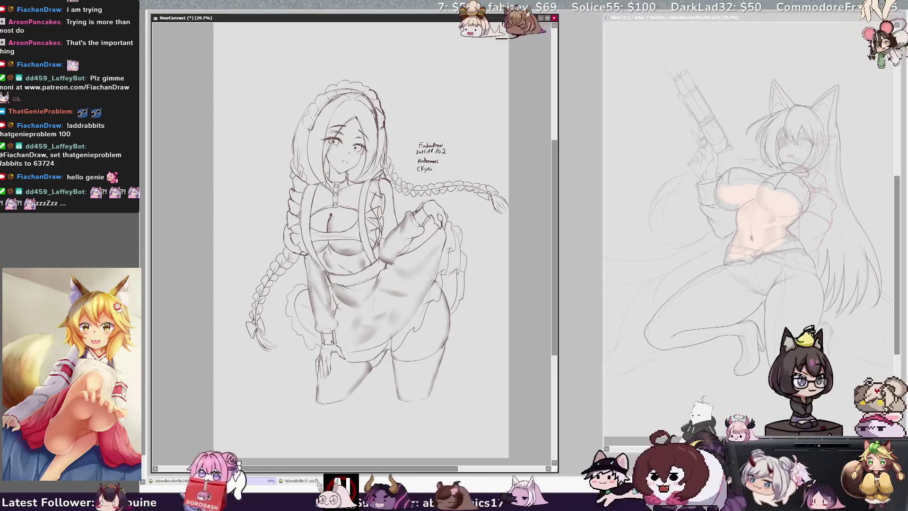
left_click(257, 184)
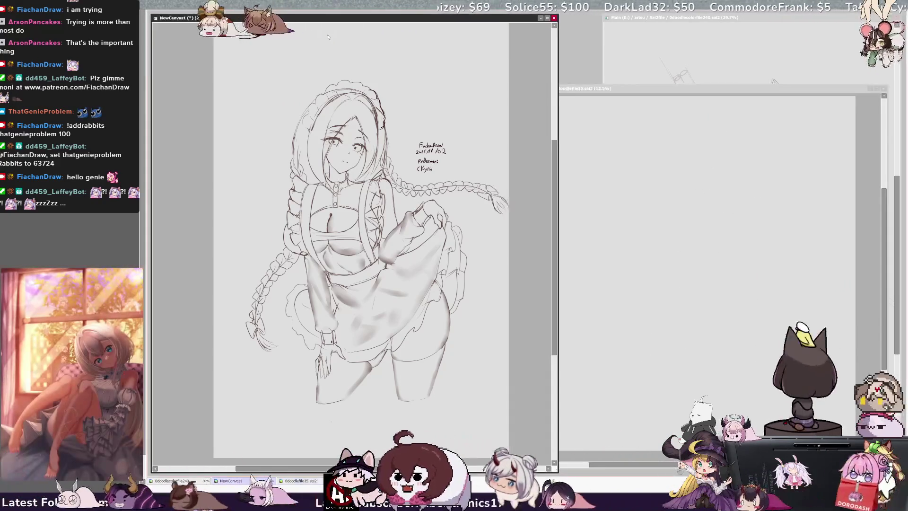
- Close the 0doodlefile35 braided-girl file and clear the drawing off NewCanvas1
left_click(604, 274)
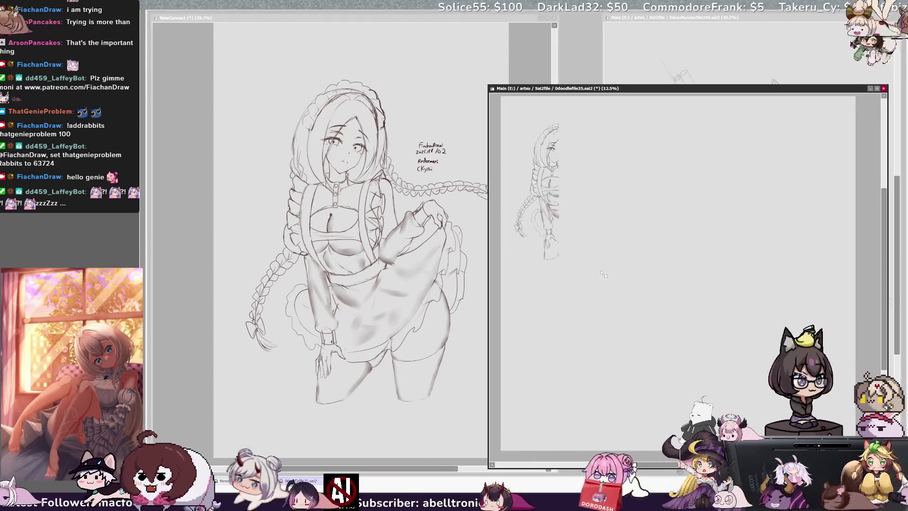
scroll(688, 221, "down", 2)
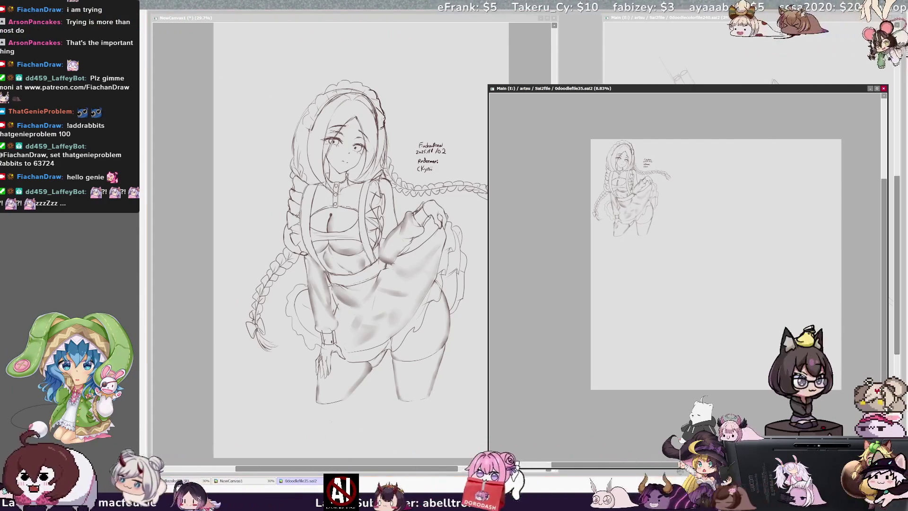
key("ctrl+w")
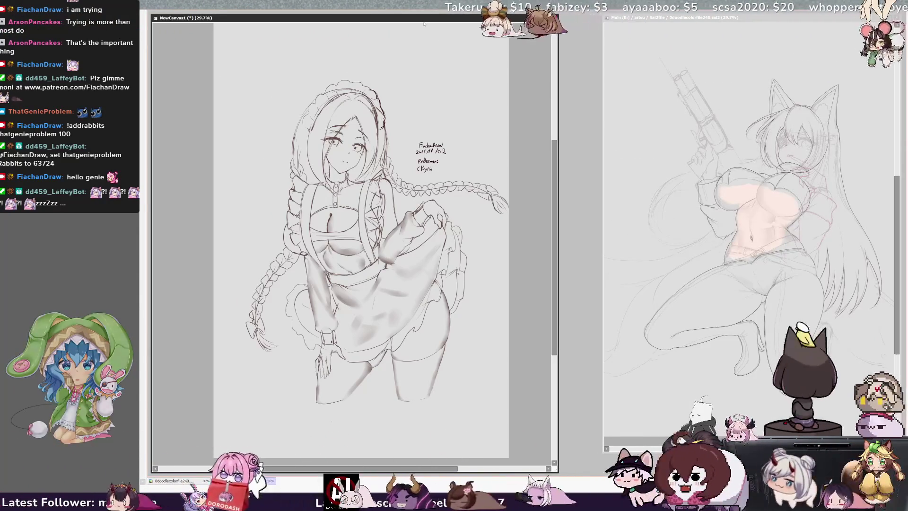
key("ctrl+z")
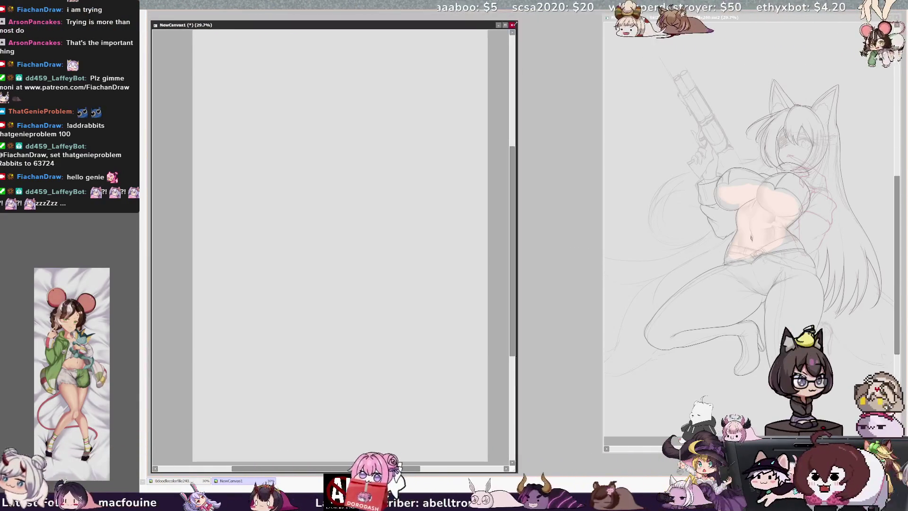
- Put NewCanvas1 on the right and move and enlarge the cat-girl sketch window on the left
left_click_drag(443, 17, 857, 14)
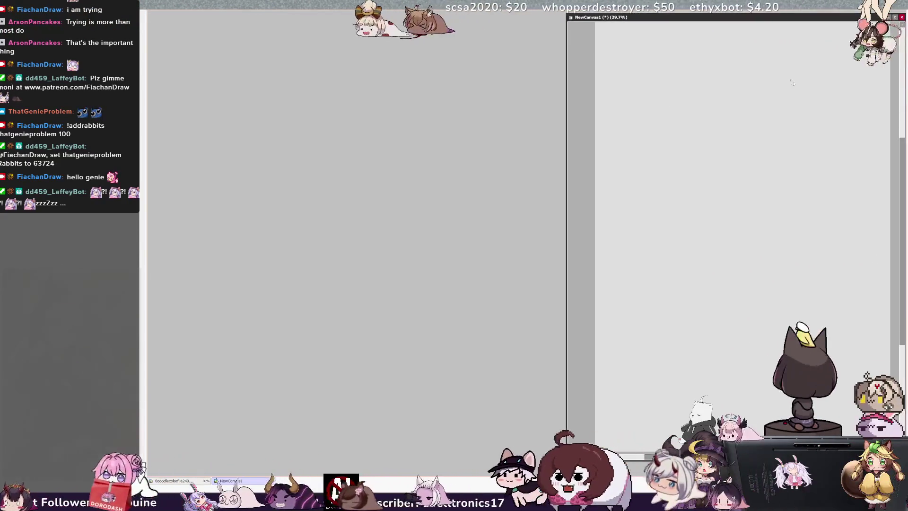
left_click(173, 481)
mouse_move(839, 17)
left_mouse_down()
mouse_move(372, 17)
mouse_move(387, 18)
left_mouse_up()
left_click_drag(449, 453, 564, 473)
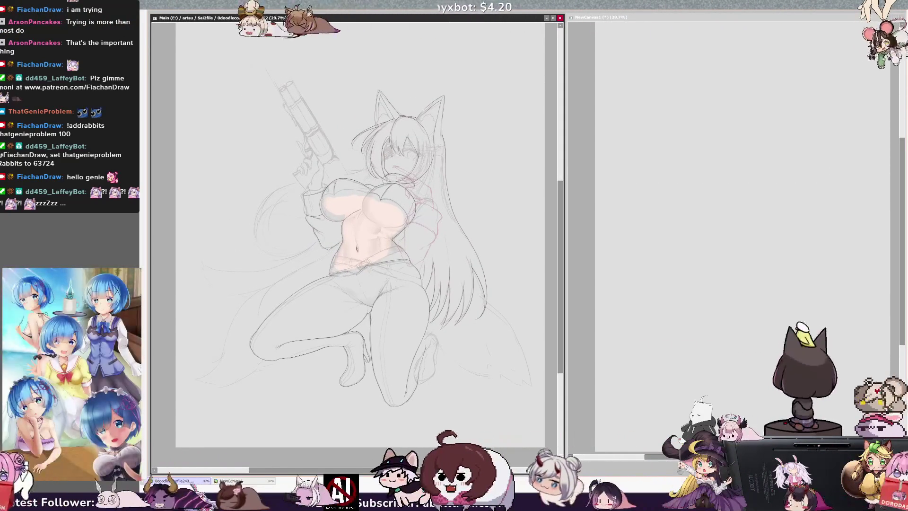
scroll(357, 236, "up", 1)
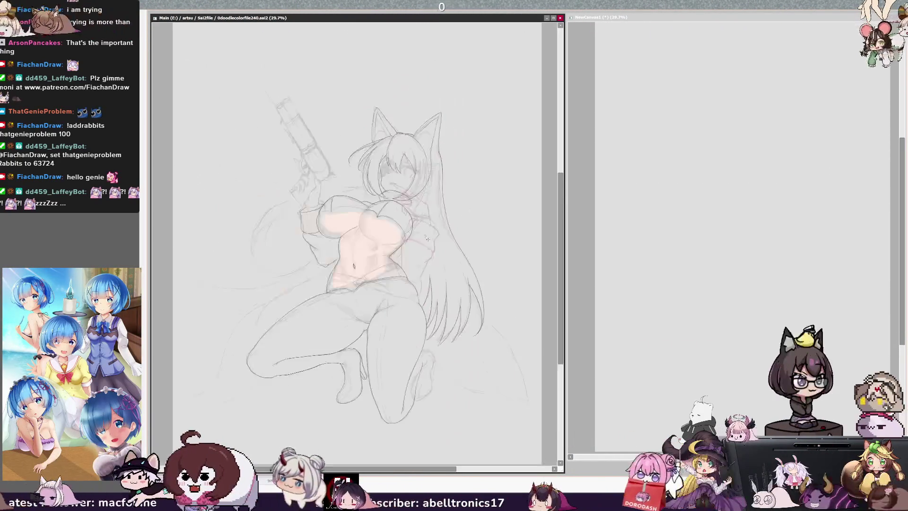
scroll(306, 76, "up", 2)
scroll(436, 224, "down", 1)
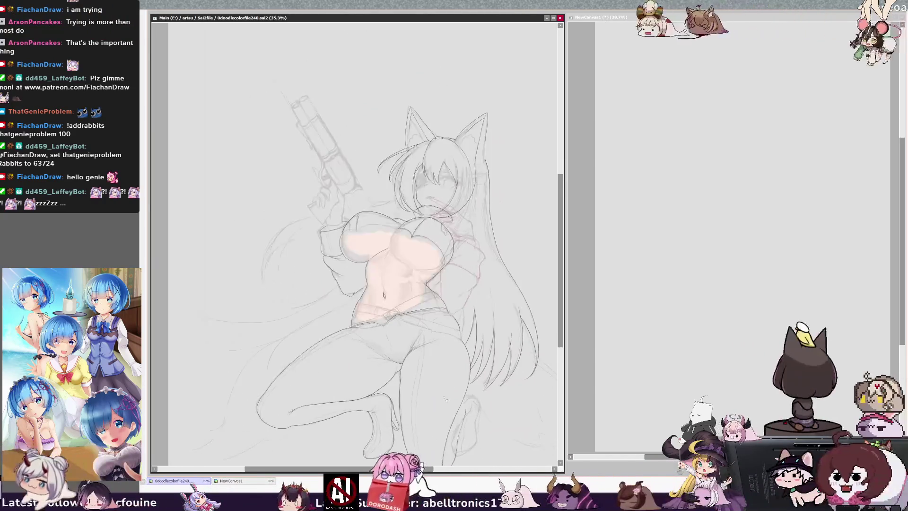
scroll(457, 296, "up", 2)
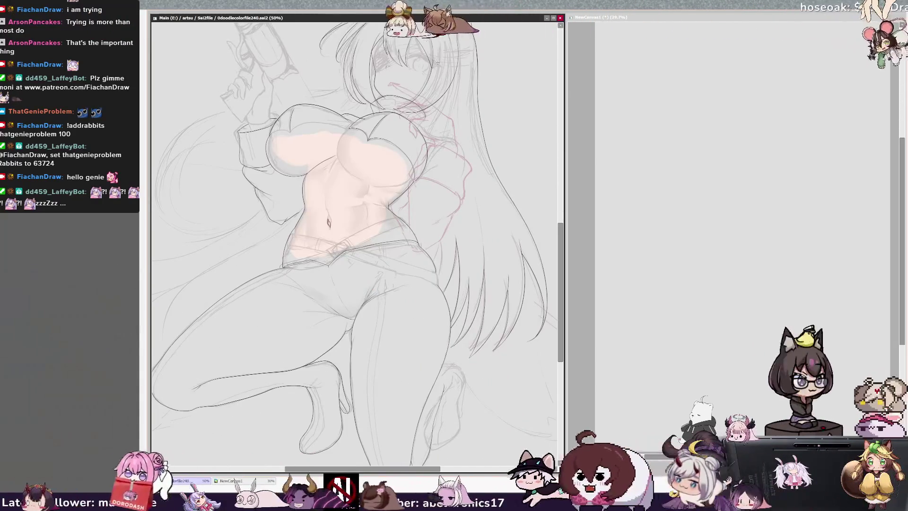
scroll(457, 296, "down", 2)
scroll(539, 445, "up", 1)
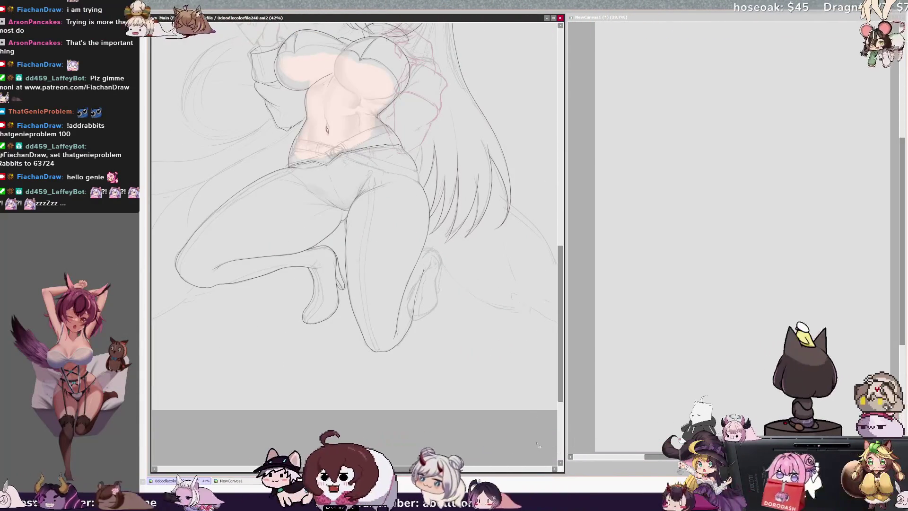
left_click_drag(564, 444, 574, 445)
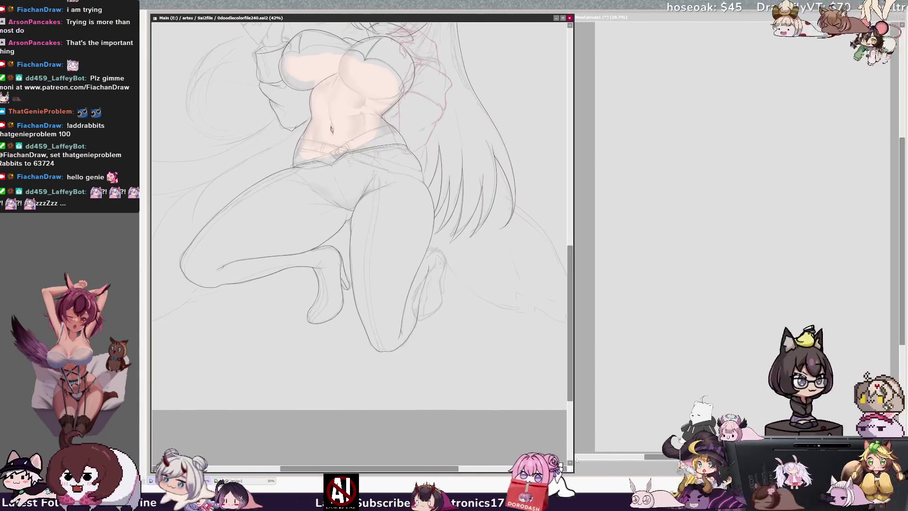
left_click_drag(572, 388, 569, 272)
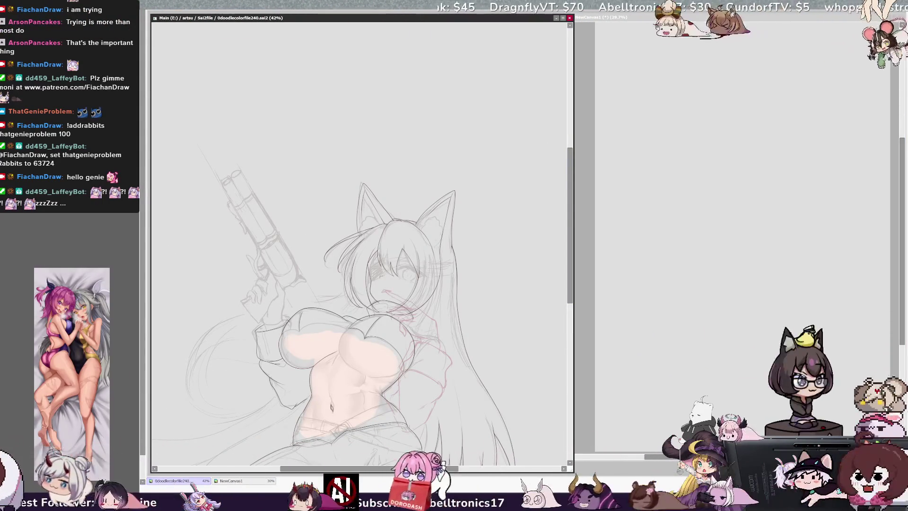
scroll(360, 236, "down", 3)
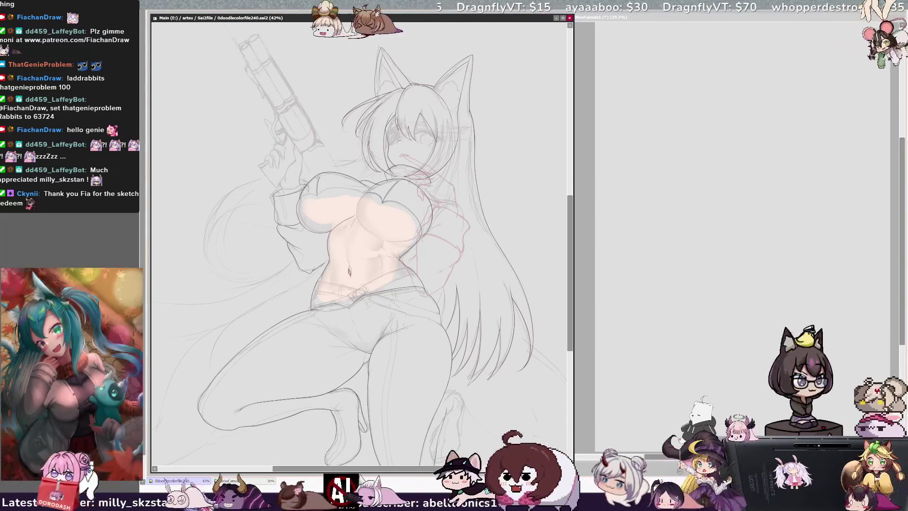
- Mirror and zoom the view to check proportions, pick Layer13, then flip the view back
key("h")
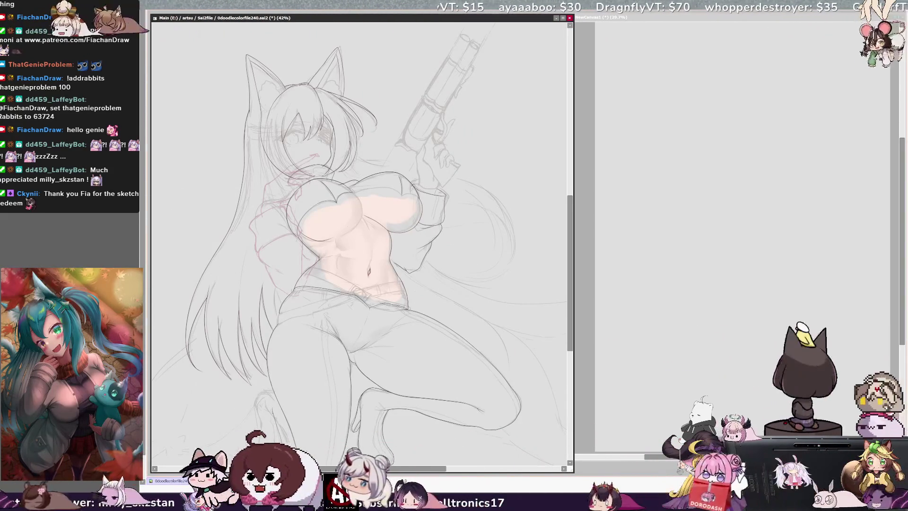
key("ctrl+plus")
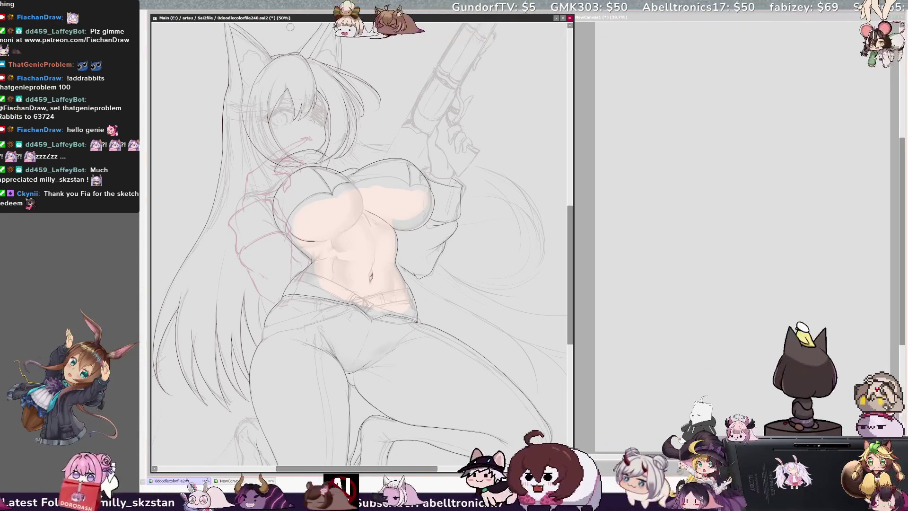
left_click(294, 242, "ctrl+shift")
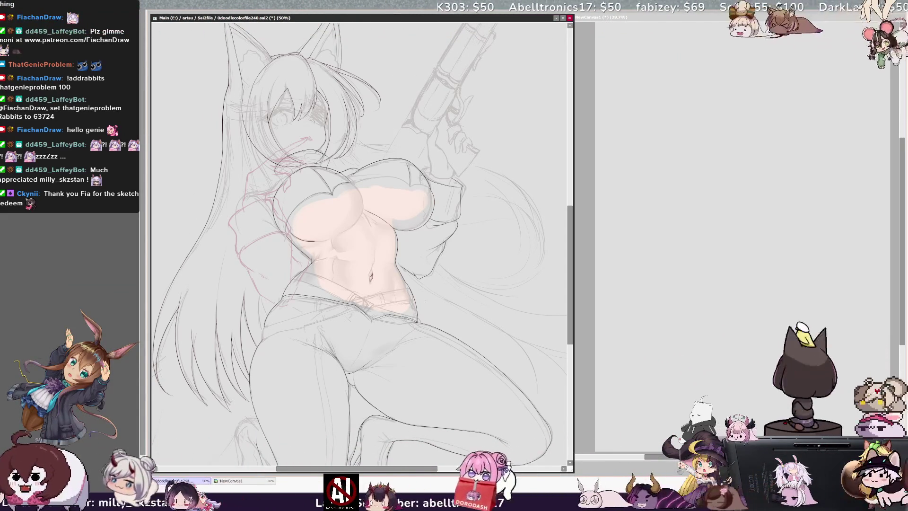
key("h")
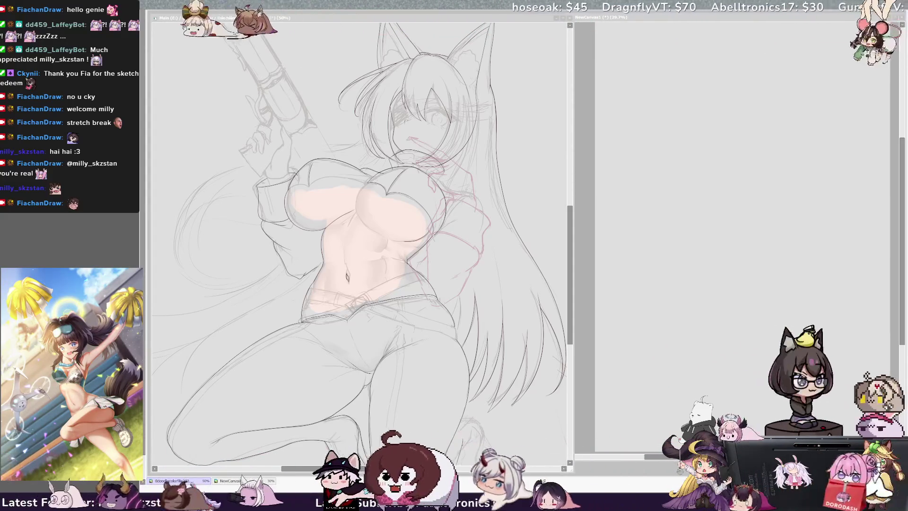
scroll(360, 237, "down", 3)
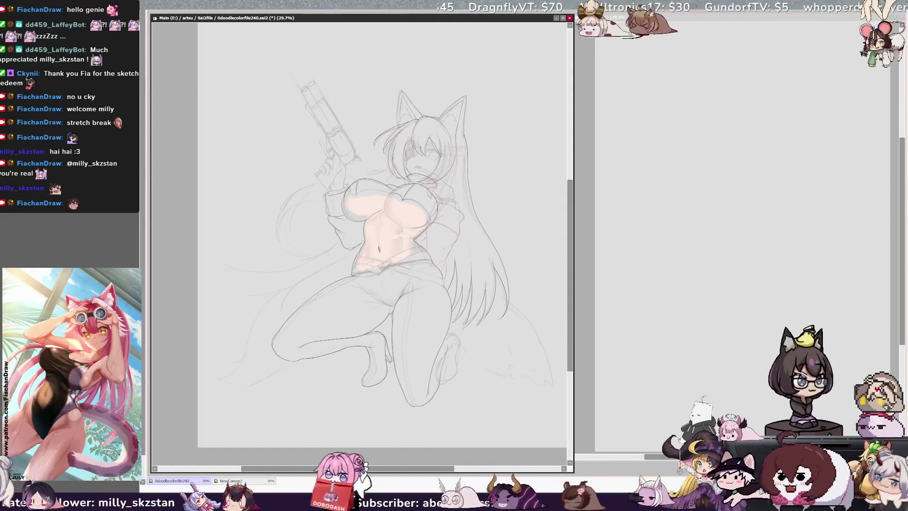
scroll(409, 269, "up", 3)
scroll(286, 268, "up", 2)
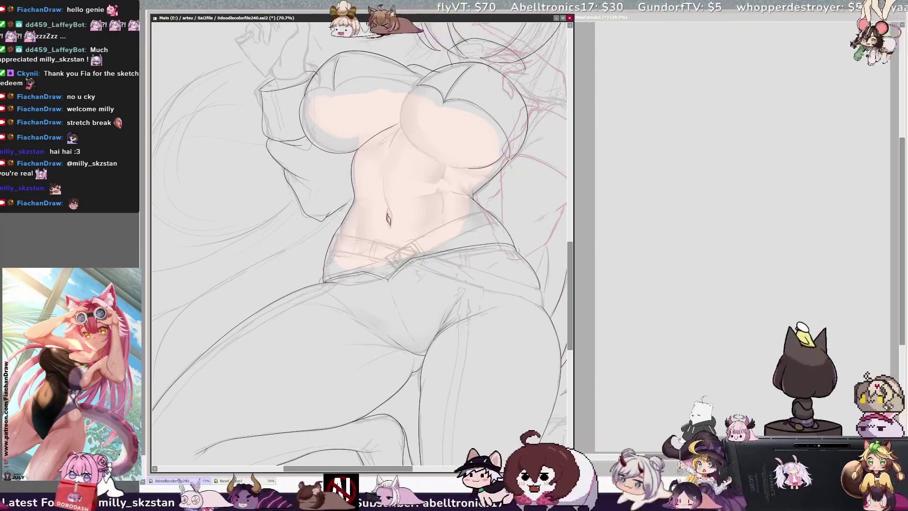
scroll(478, 250, "down", 1)
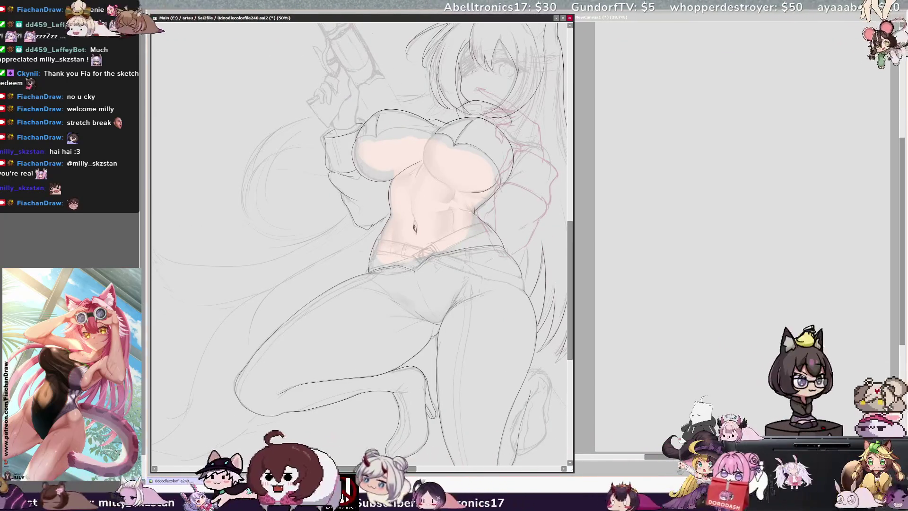
scroll(476, 166, "down", 3)
scroll(510, 137, "up", 5)
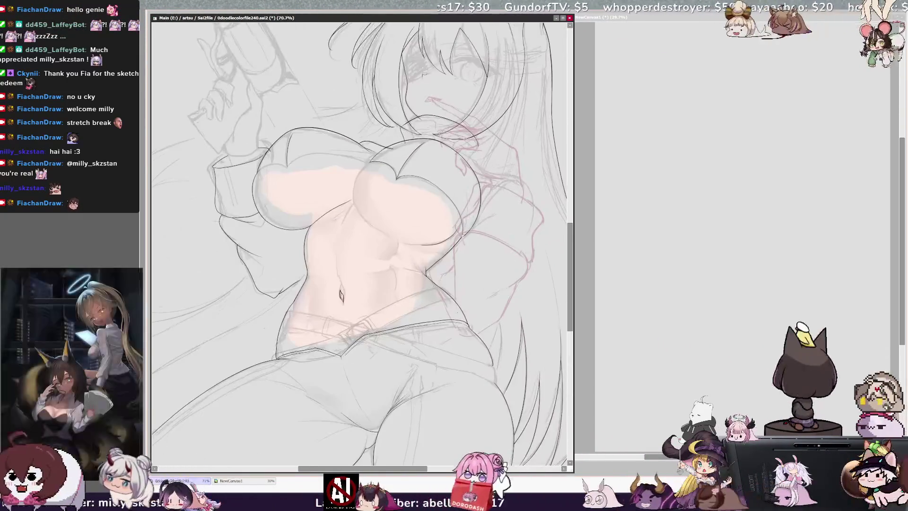
scroll(444, 316, "up", 1)
scroll(444, 316, "down", 1)
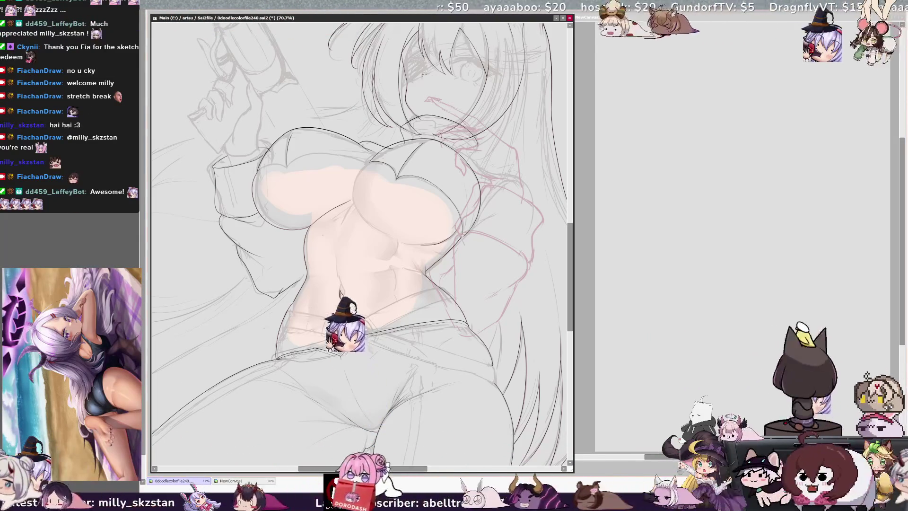
key("ctrl+Tab")
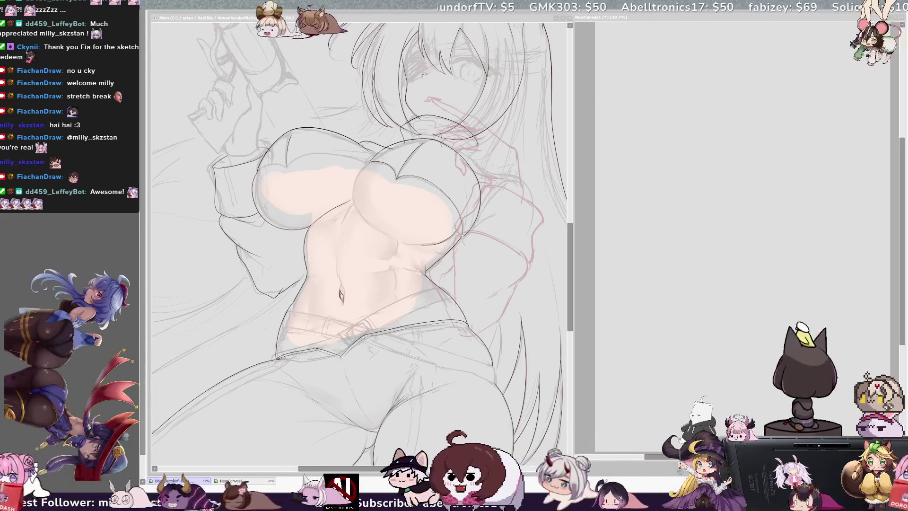
left_click(403, 216)
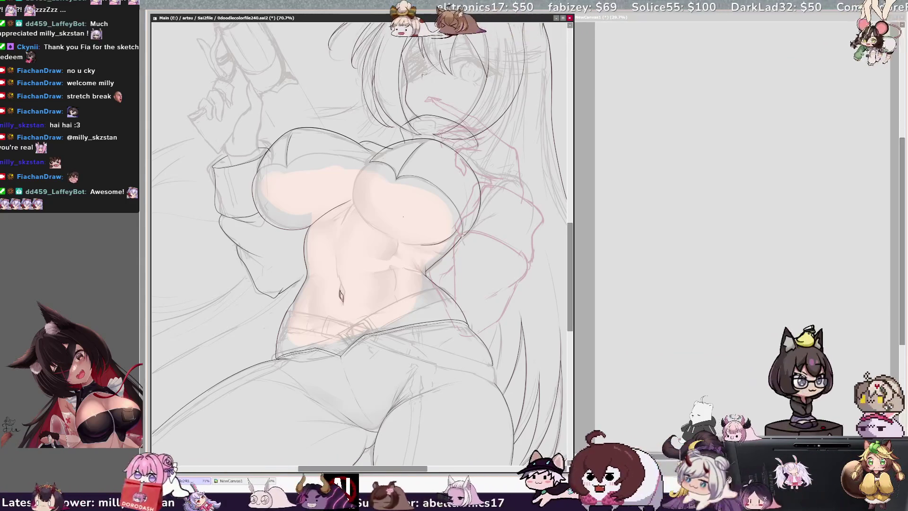
scroll(359, 237, "right", 2)
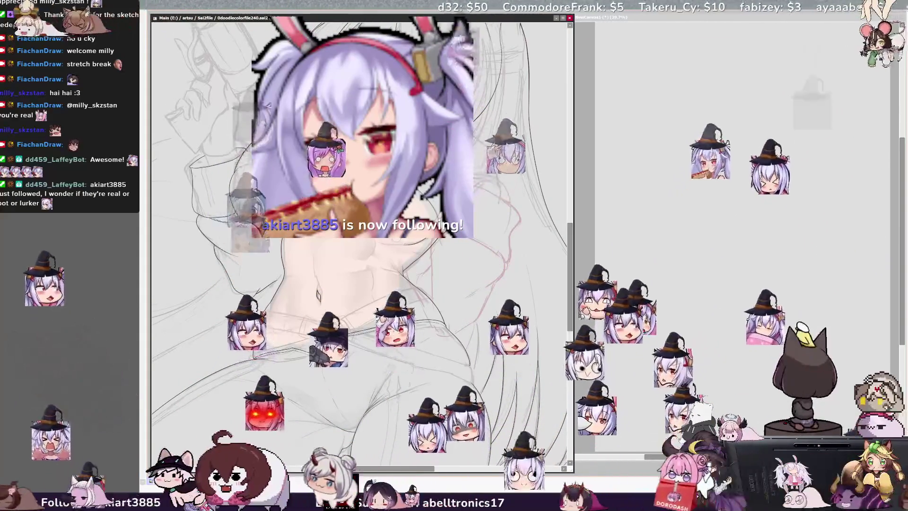
key("bracketleft")
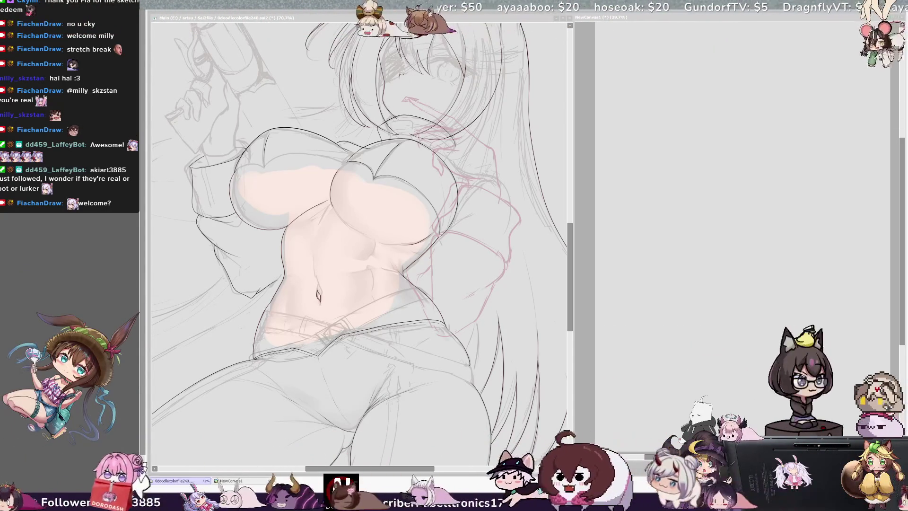
- Activate the Main canvas, scroll up to the girl's head and cat ears, and widen the window
left_click(420, 201)
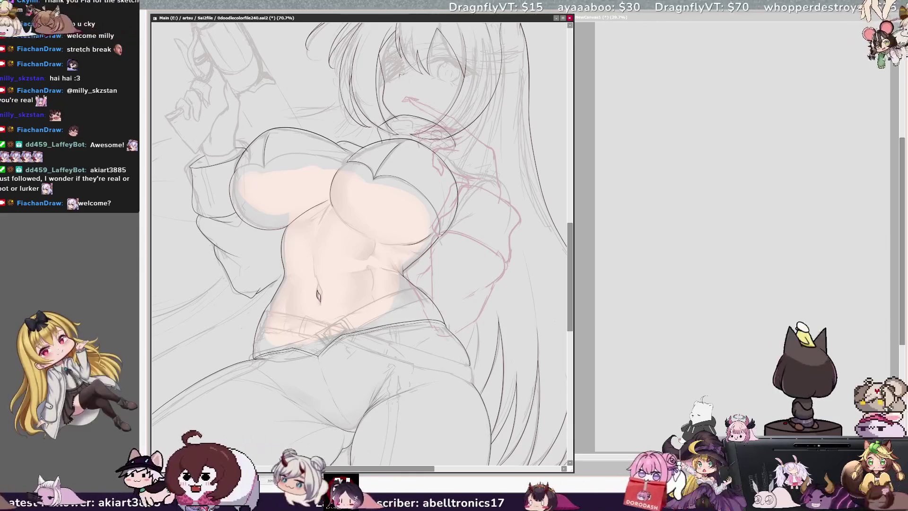
left_click_drag(572, 284, 576, 256)
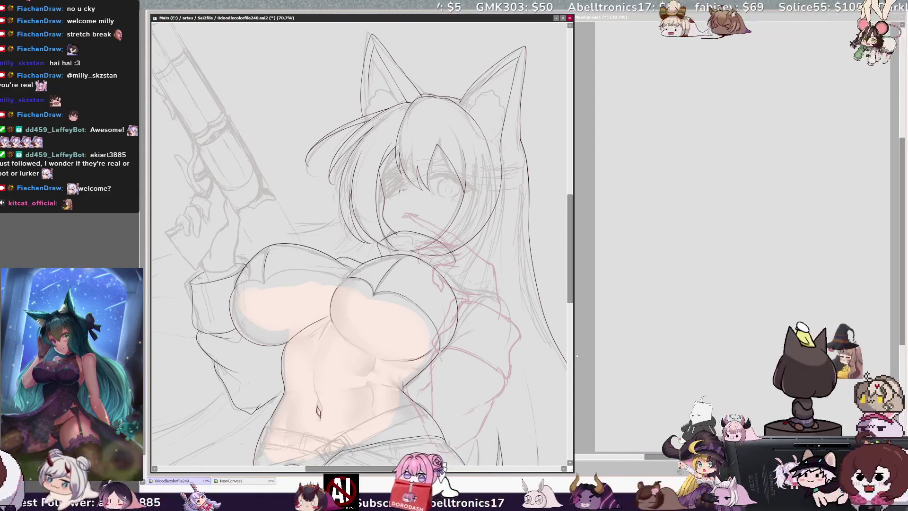
left_click_drag(573, 237, 607, 237)
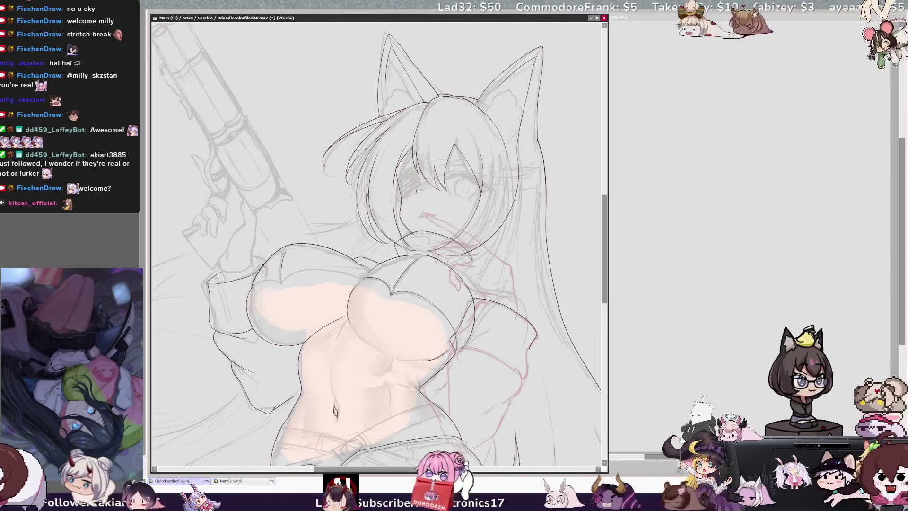
- Flip the view horizontally, tilt it, then reset the rotation and zoom to 75%
key("h")
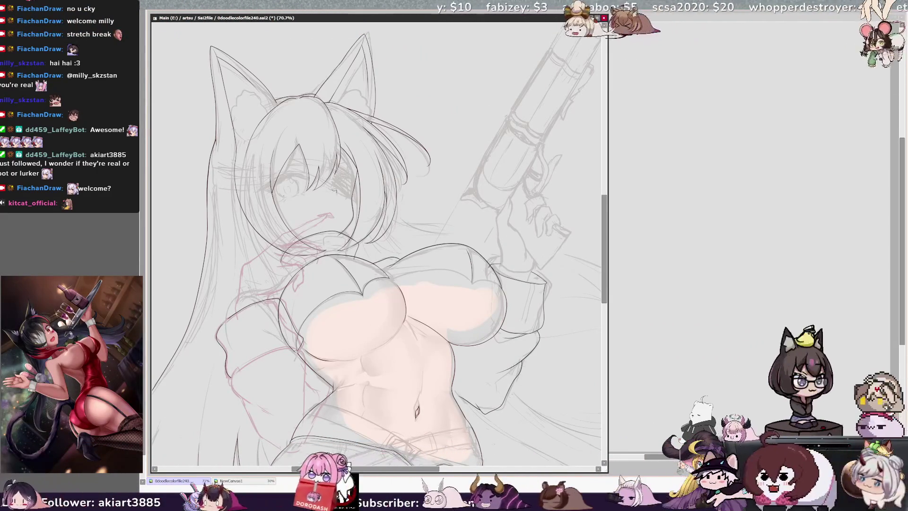
key("h")
key("h")
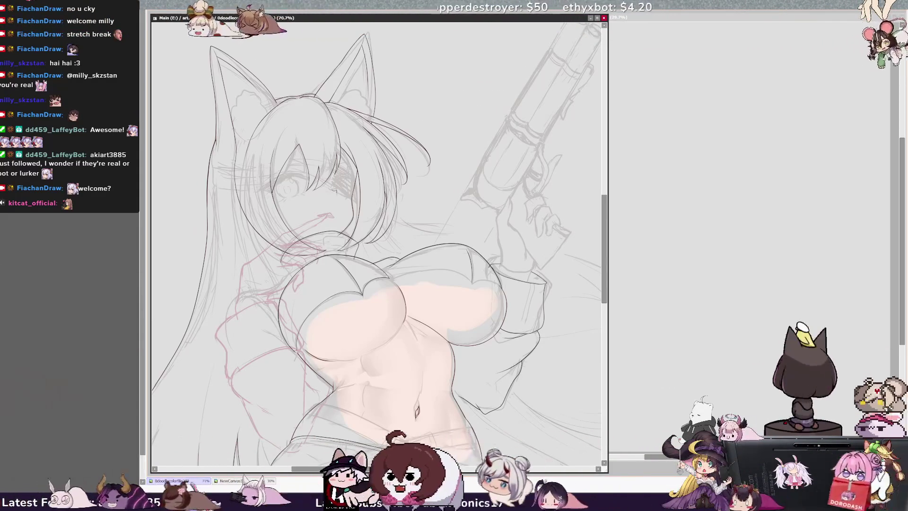
key("Delete")
key("Delete")
key("Delete")
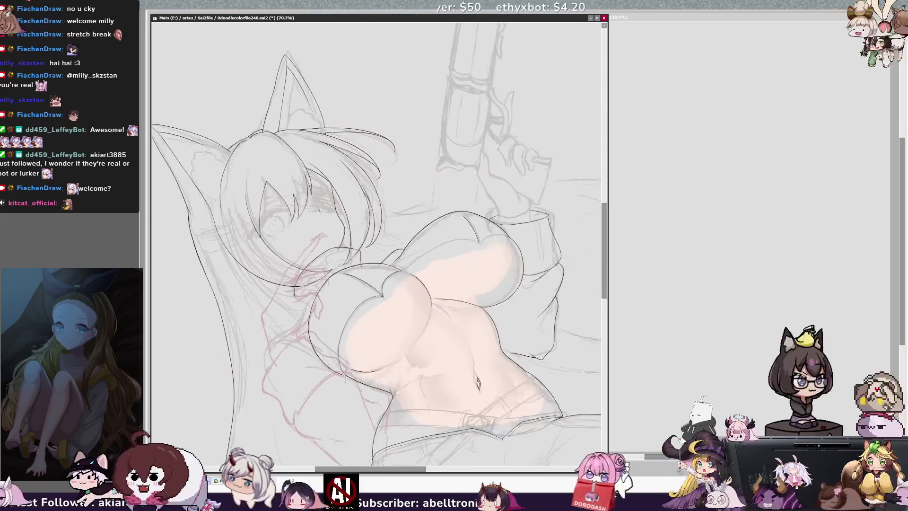
left_click_drag(604, 291, 603, 301)
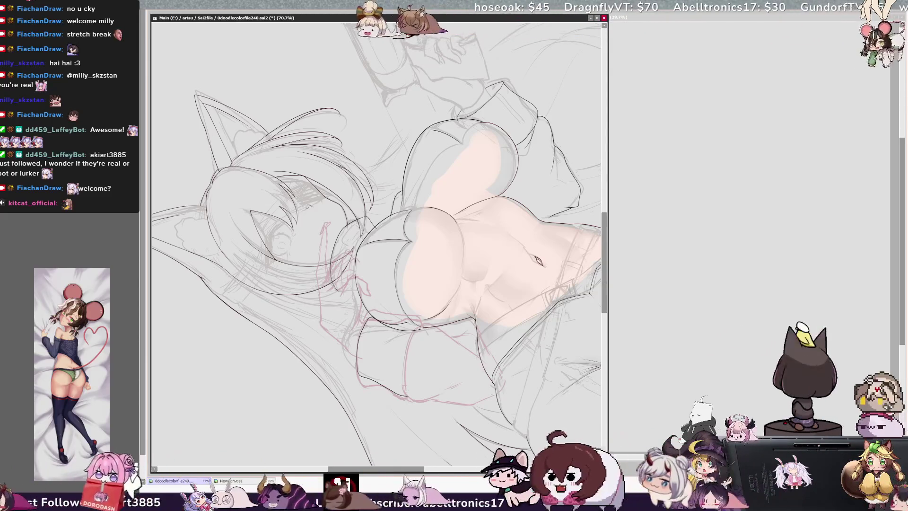
key("Home")
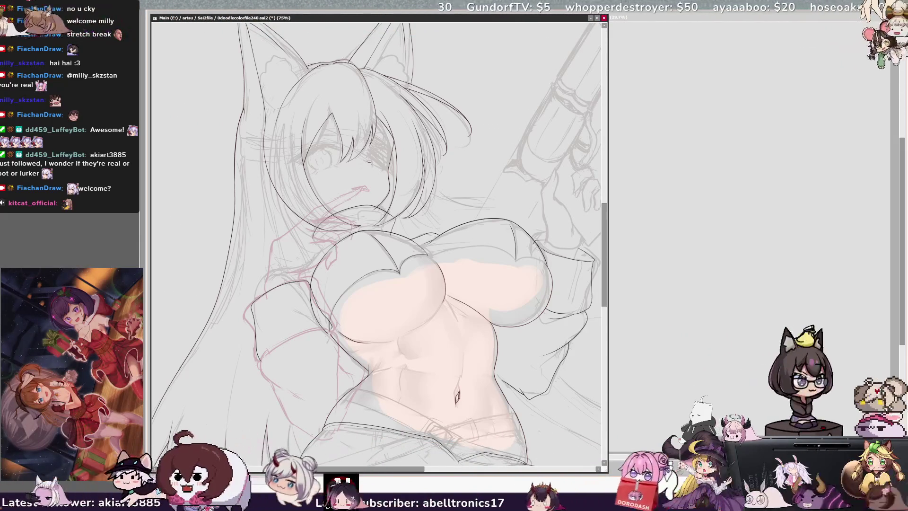
key("h")
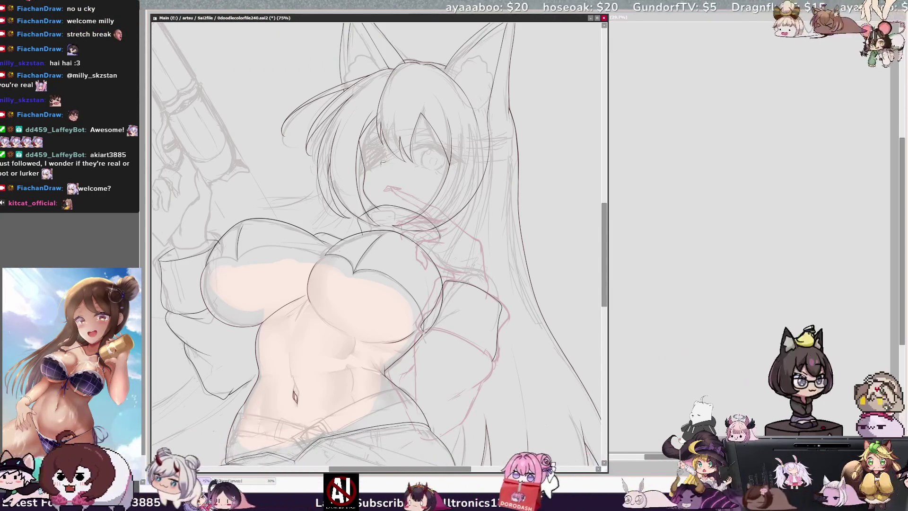
- Ink a dark line near the arm and hip, restore the red sketch, then keep inking at 150% rotated
left_click_drag(492, 360, 421, 397)
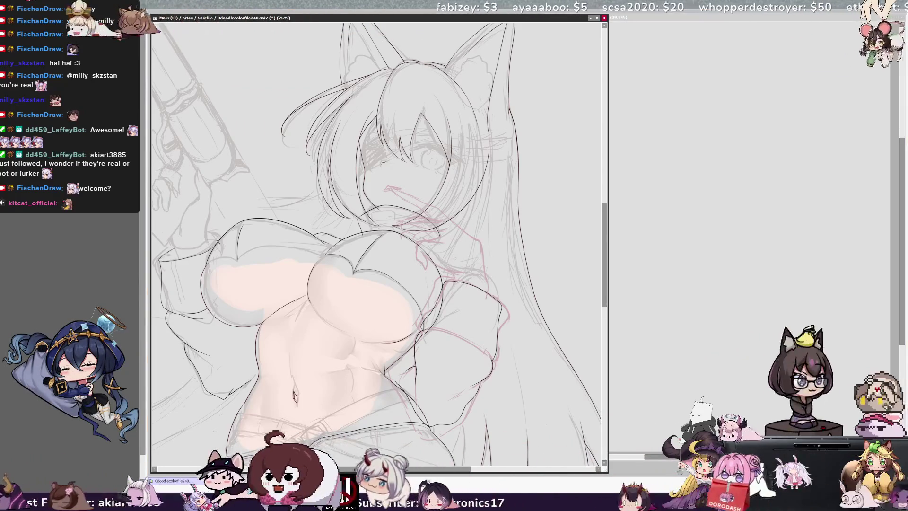
key("ctrl+z")
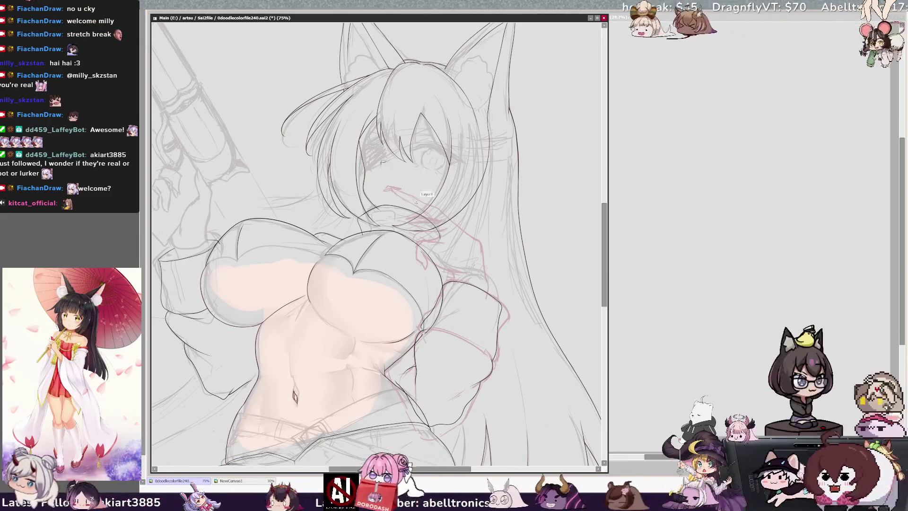
key("Delete")
key("Delete")
key("Delete")
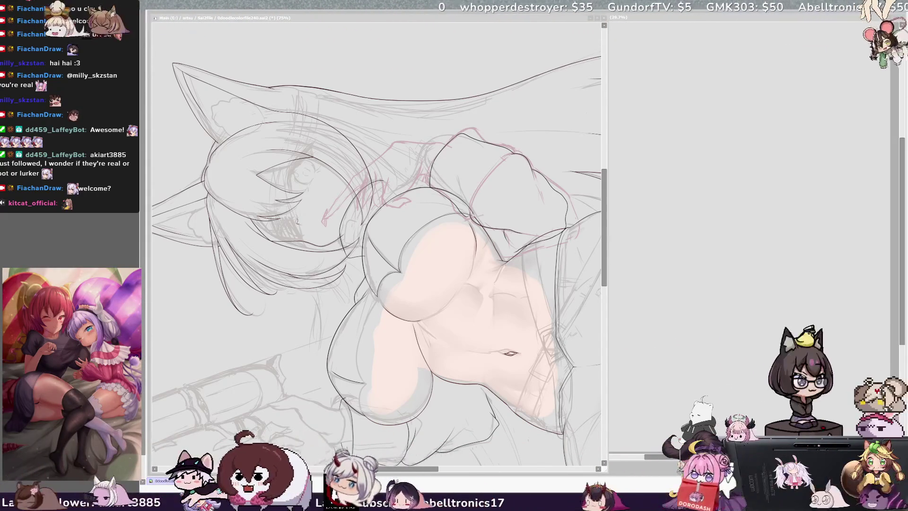
scroll(376, 242, "right", 3)
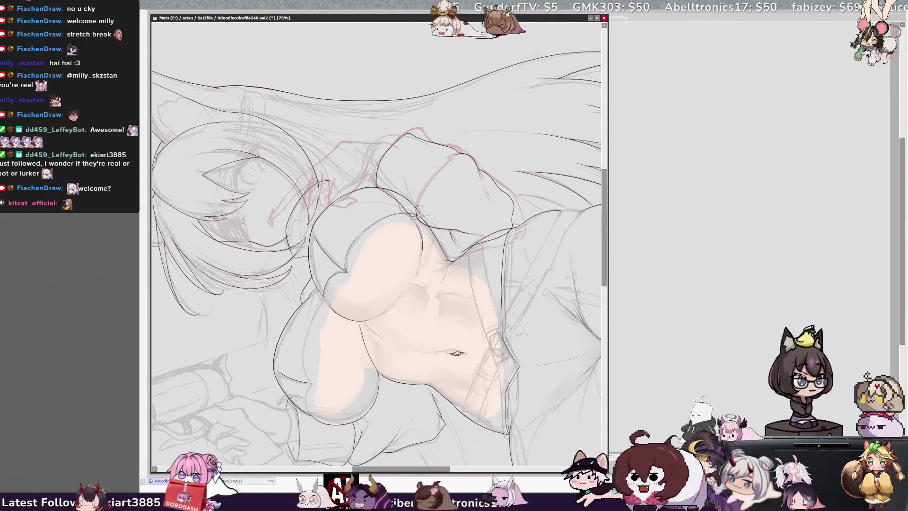
scroll(376, 241, "up", 3)
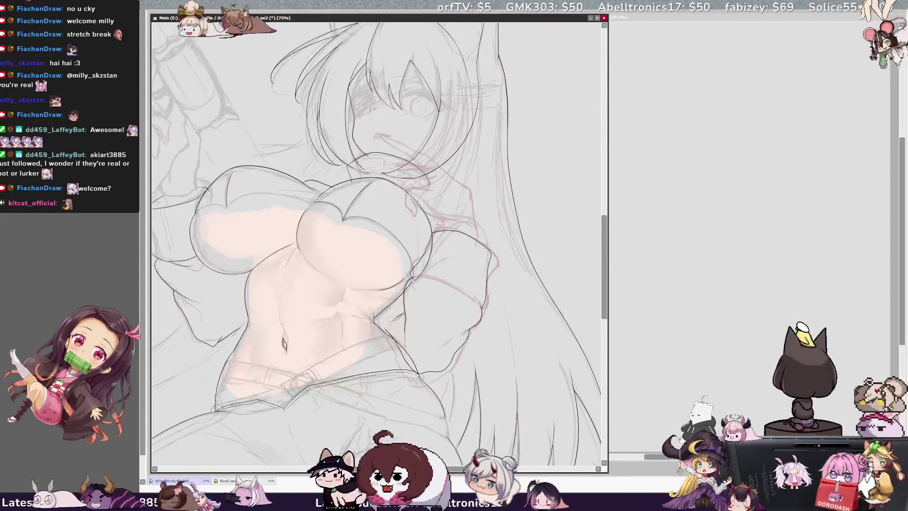
left_click_drag(421, 469, 445, 470)
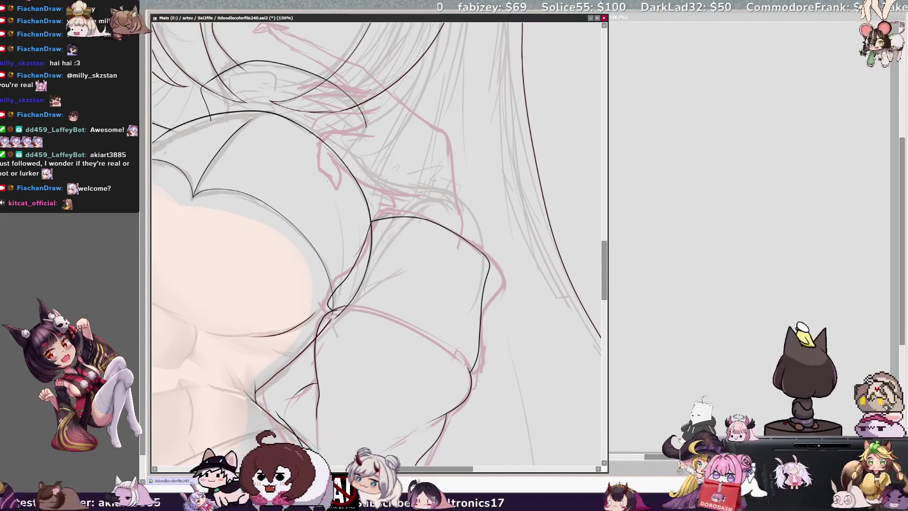
- Mirror the view, ink a short lower-sleeve line and trace the pink guide upward in black
key("h")
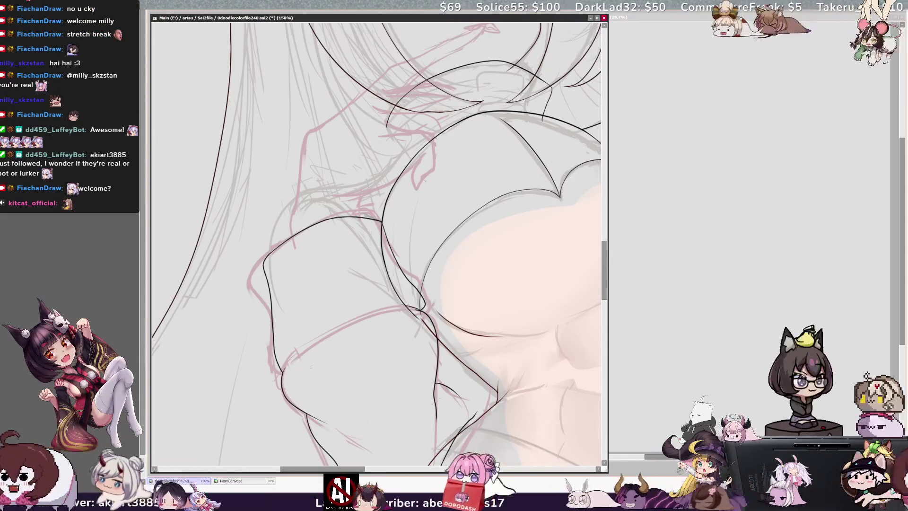
left_click_drag(378, 237, 293, 123)
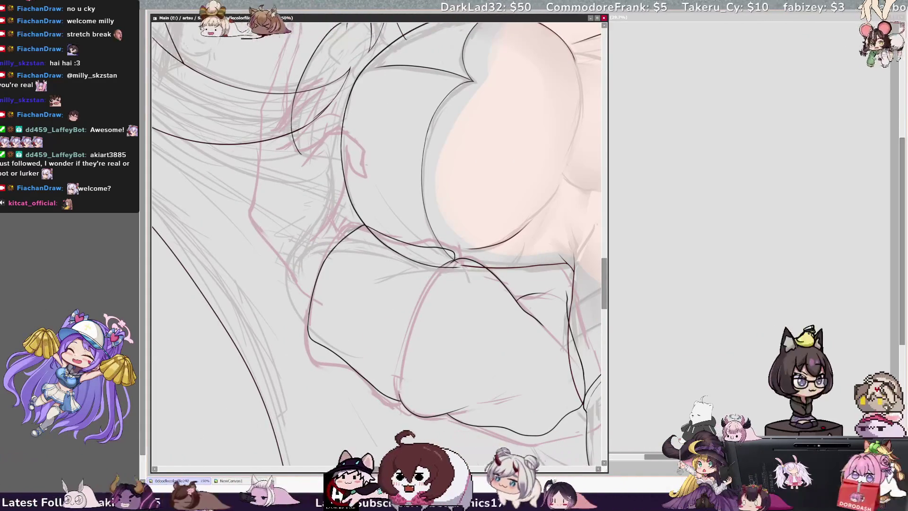
left_click_drag(400, 375, 398, 396)
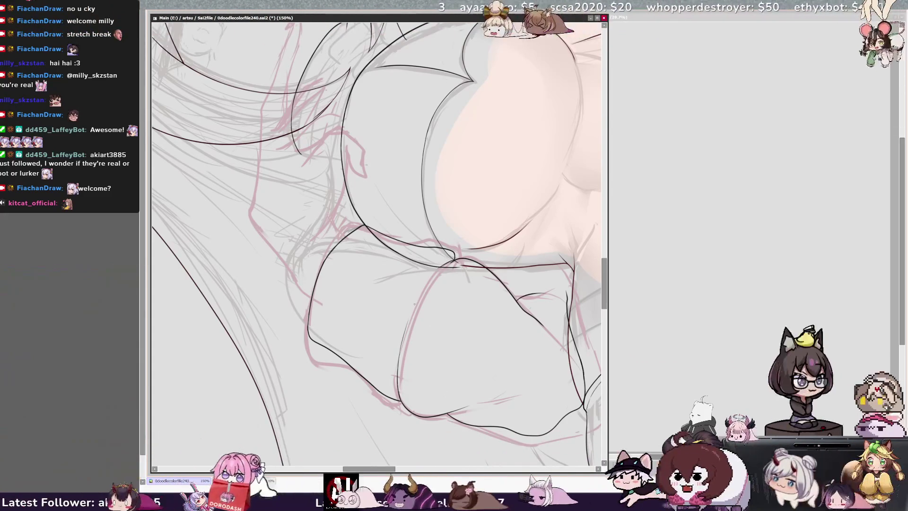
mouse_move(403, 353)
left_mouse_down()
mouse_move(425, 290)
mouse_move(444, 268)
left_mouse_up()
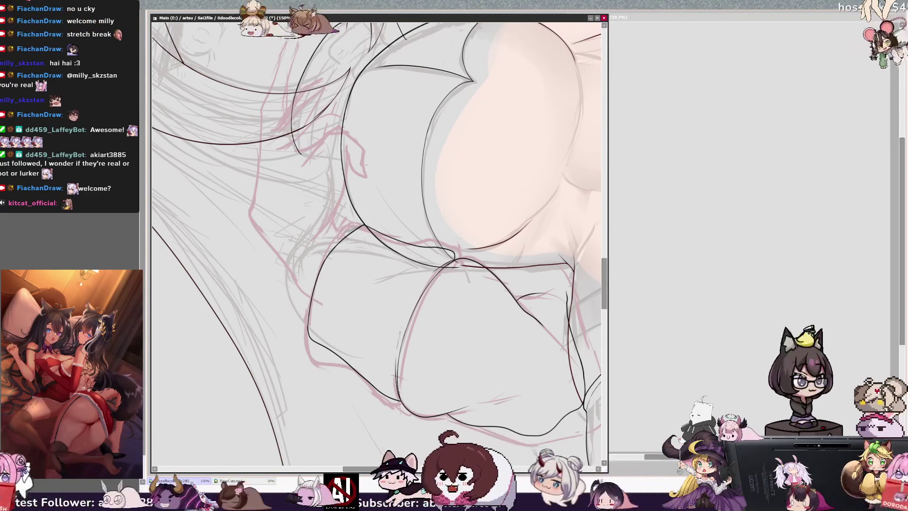
- Flip and rotate the view to check the chest lineart, then reset to straight 100%
key("h")
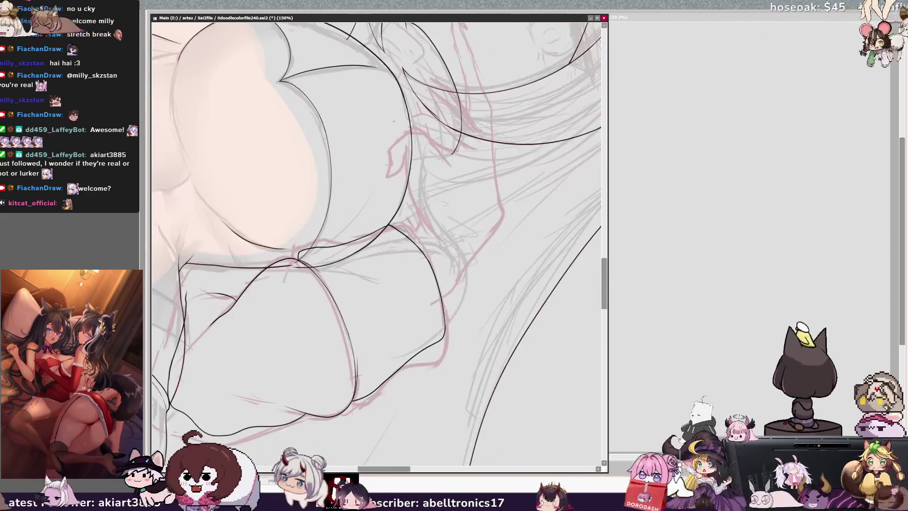
key("Delete")
key("Delete")
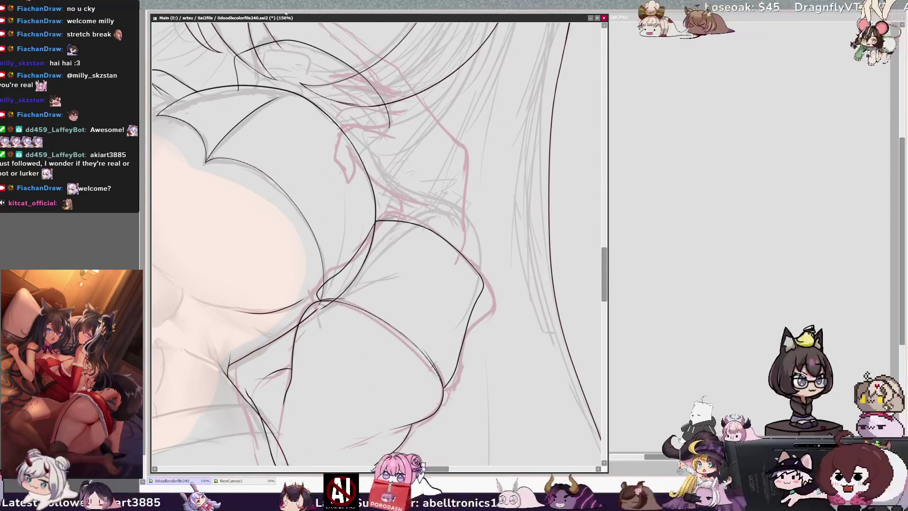
key("Home")
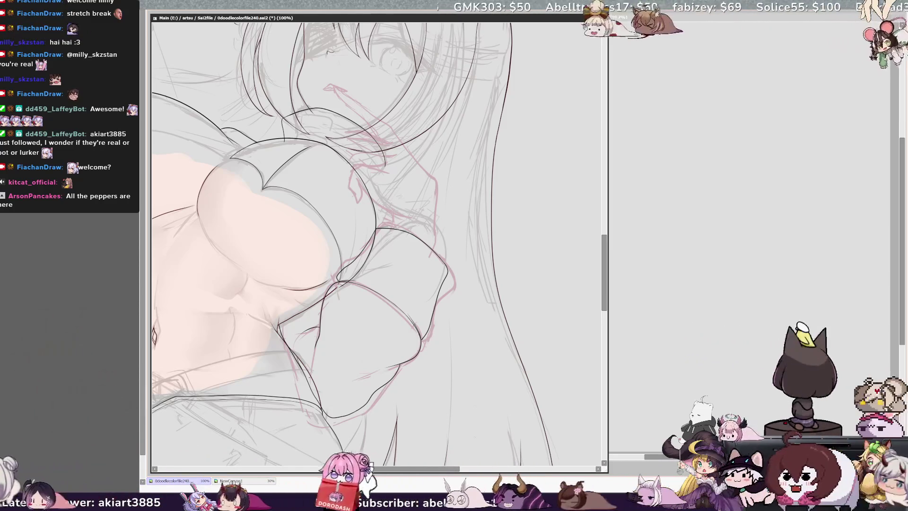
scroll(354, 236, "left", 3)
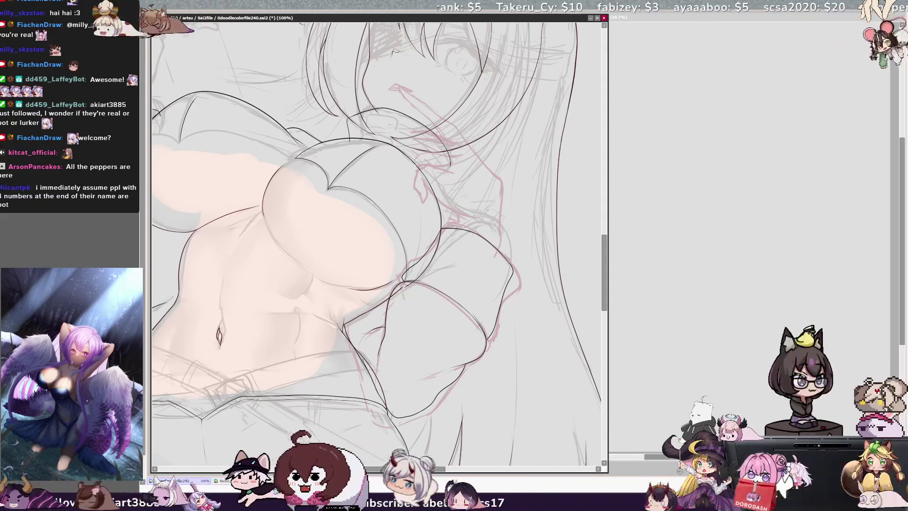
- Zoom out to 50% to view the whole figure and tilt the view slightly counter-clockwise
scroll(377, 356, "down", 1)
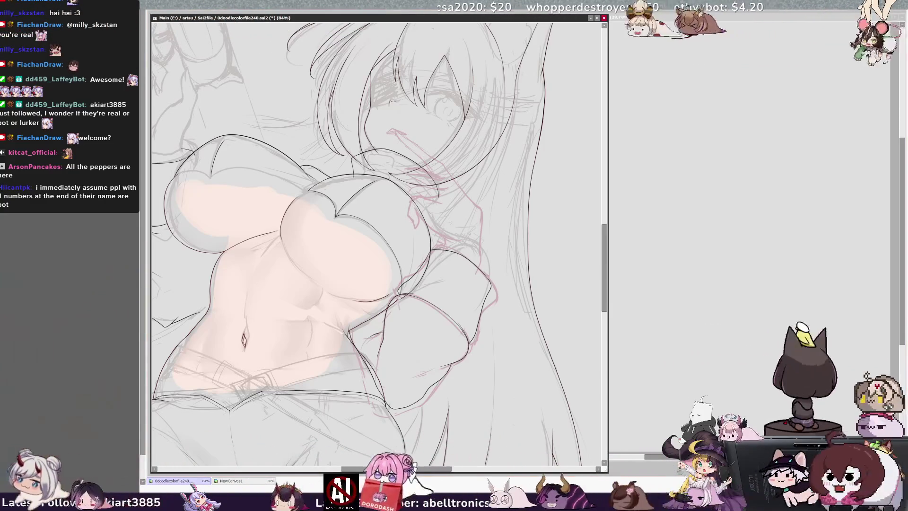
key("minus")
key("minus")
key("minus")
key("Home")
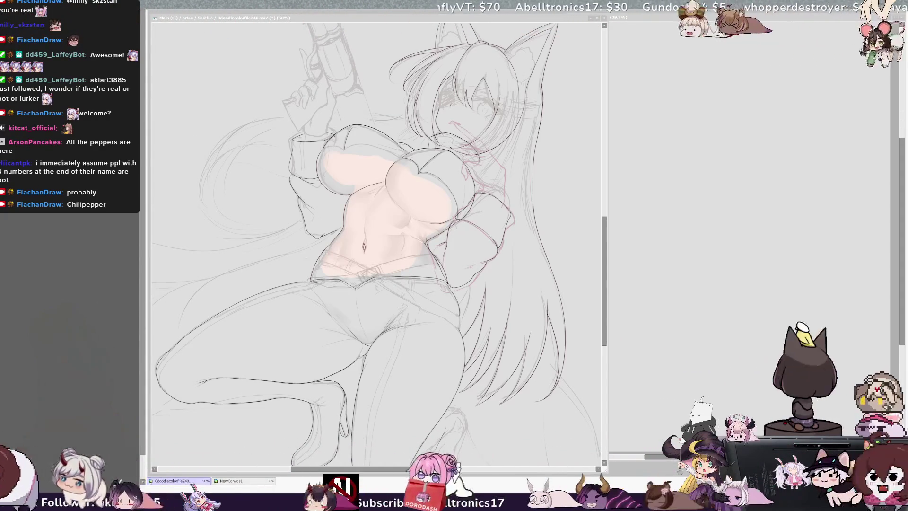
key("Delete")
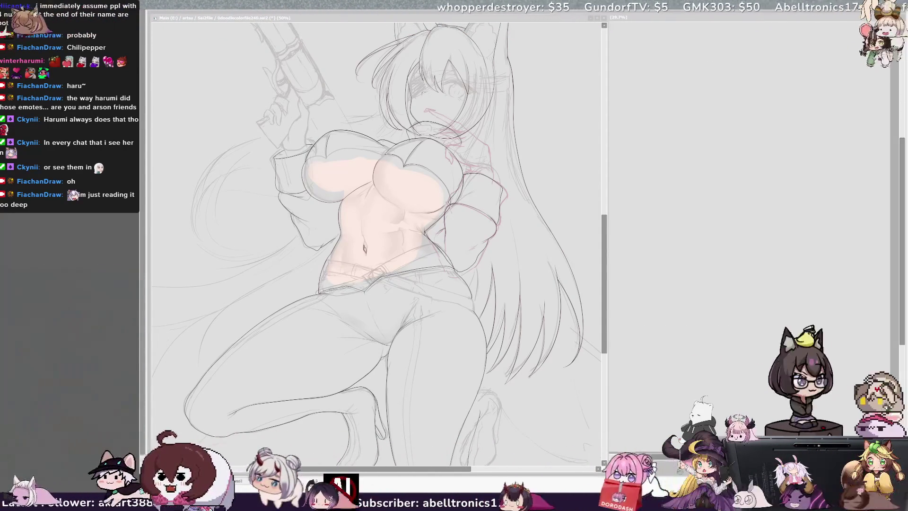
left_click(606, 314)
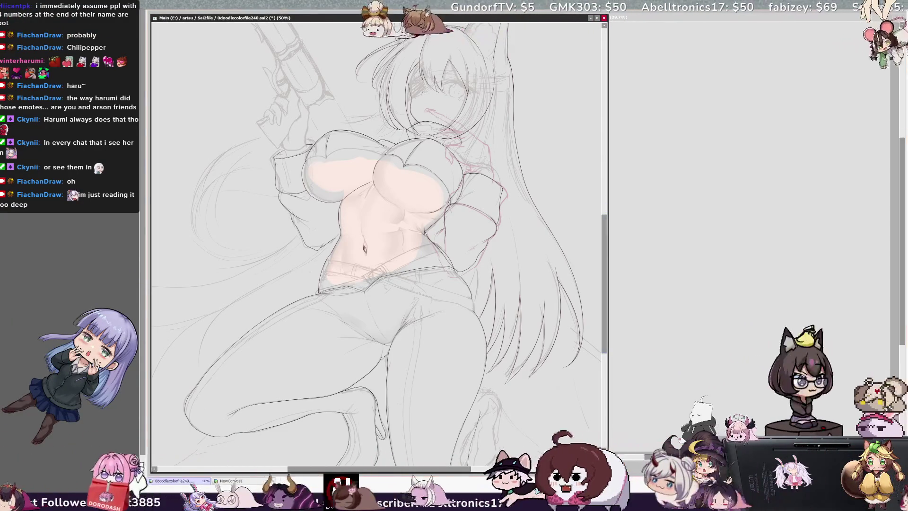
- Mirror, rotate and zoom to 100% on the torso, then ink its side contour
key("h")
key("Delete")
key("Delete")
key("Delete")
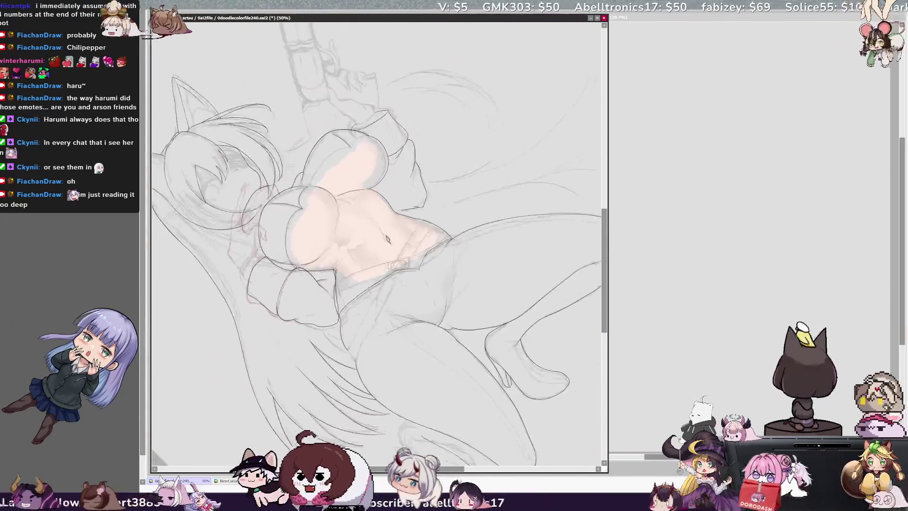
key("ctrl+plus")
key("ctrl+plus")
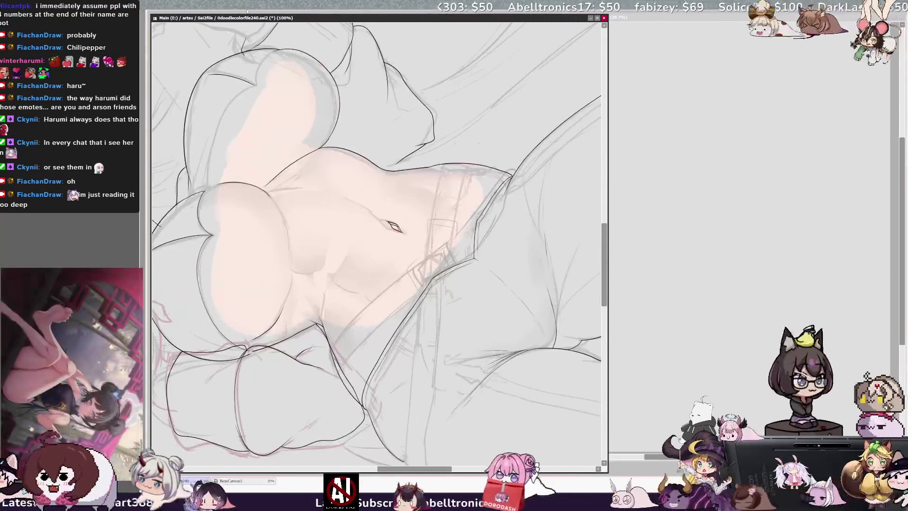
scroll(376, 237, "down", 2)
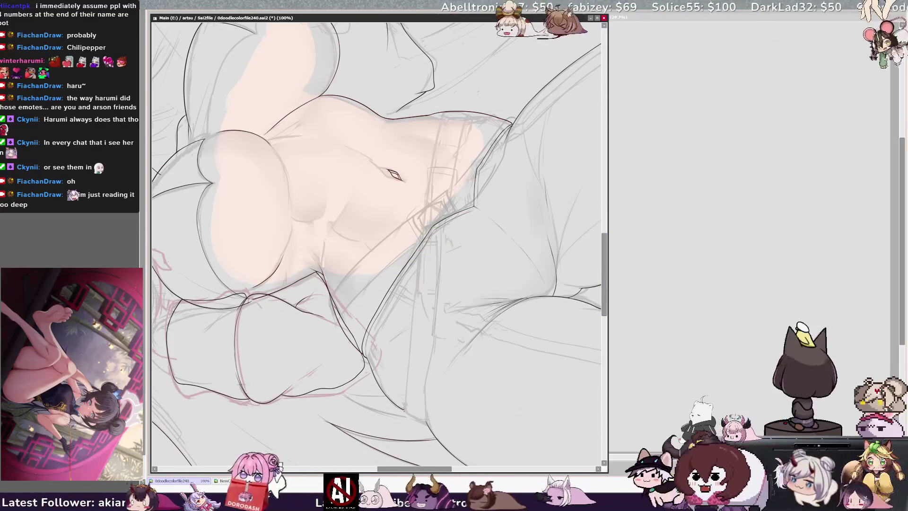
left_click_drag(411, 303, 466, 112)
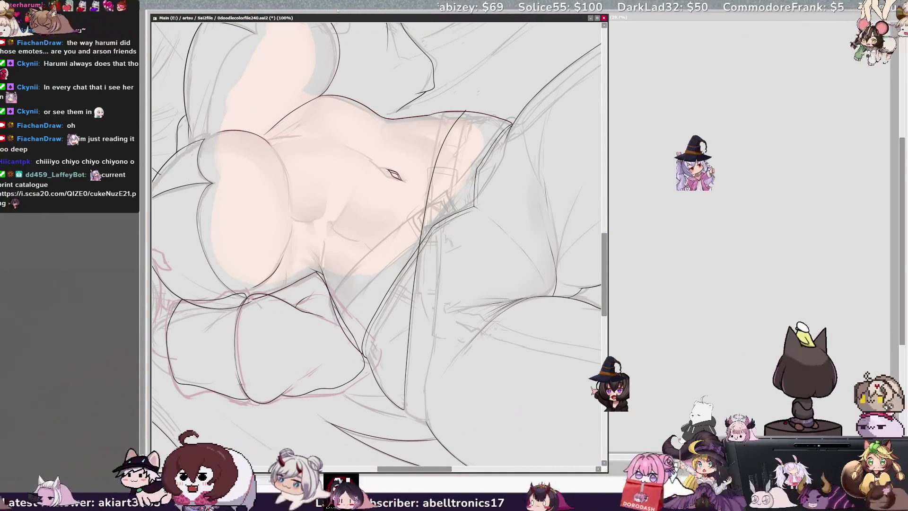
- Extend the body contour upward and add a short vertical line on the jeans
key("End")
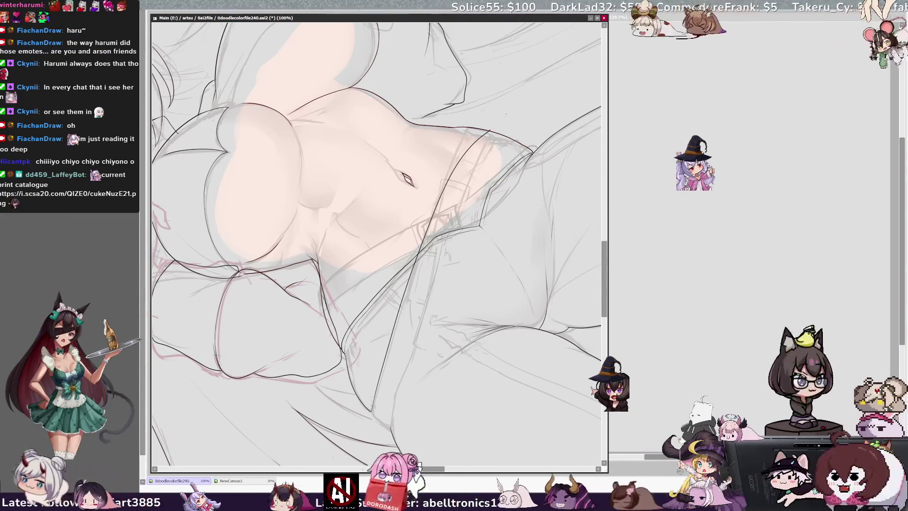
scroll(376, 246, "right", 5)
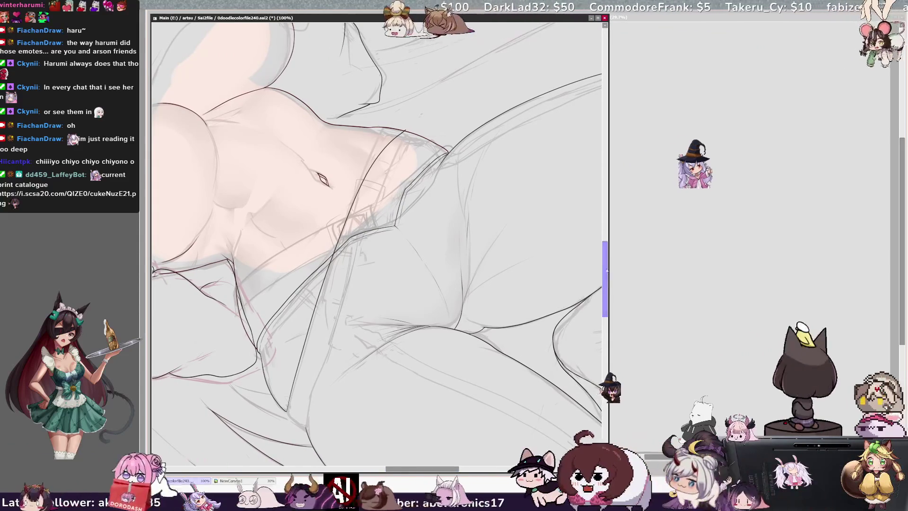
key("Delete")
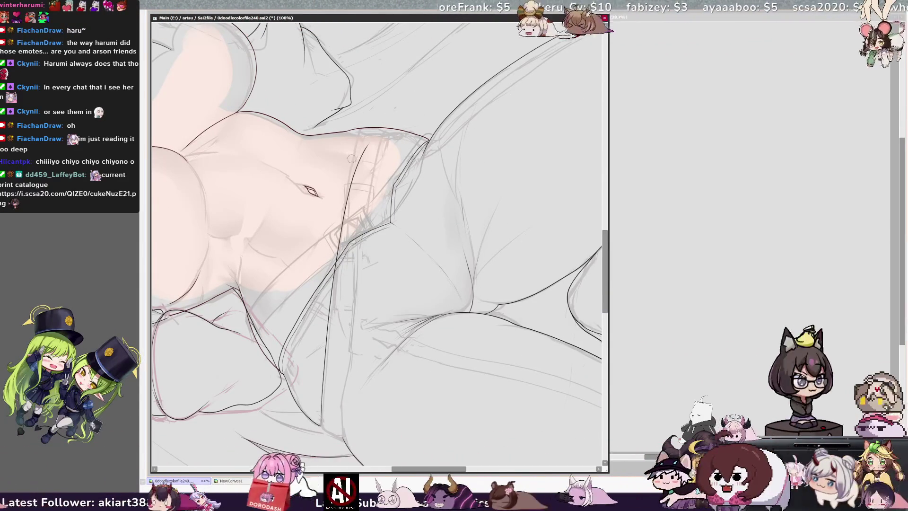
mouse_move(367, 147)
left_mouse_down()
mouse_move(382, 126)
mouse_move(397, 124)
left_mouse_up()
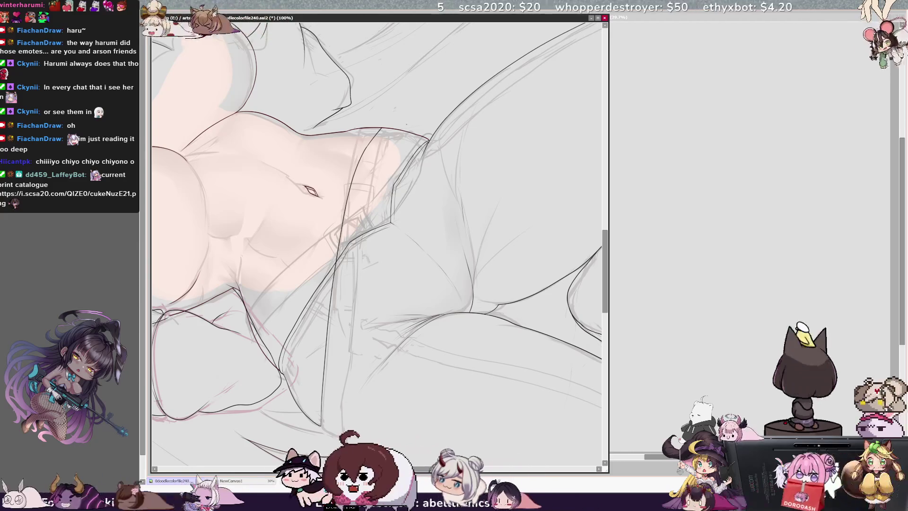
left_click_drag(356, 280, 354, 304)
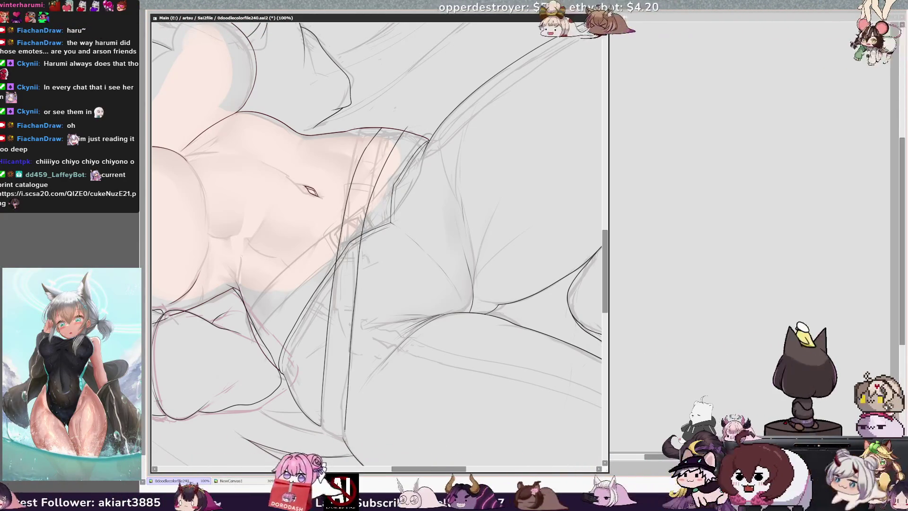
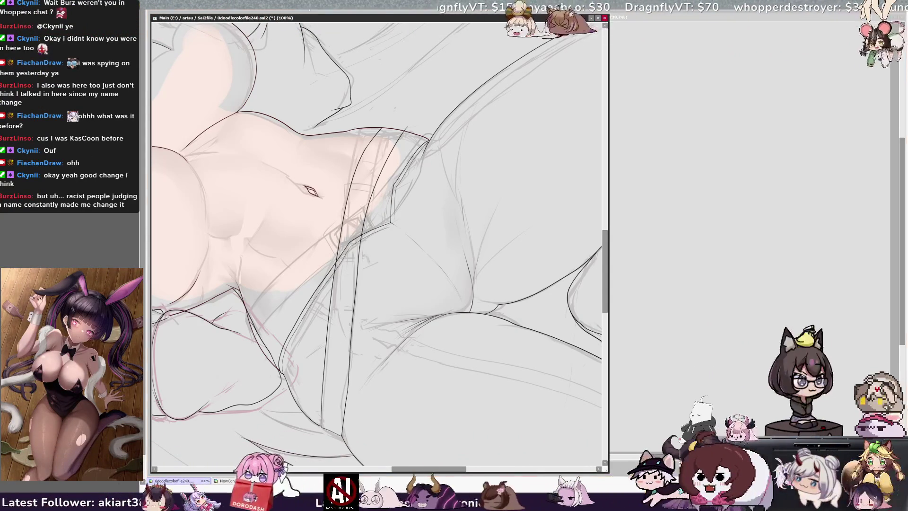
- Reset the canvas rotation to upright before inking the belly, waistband and hip
key("Home")
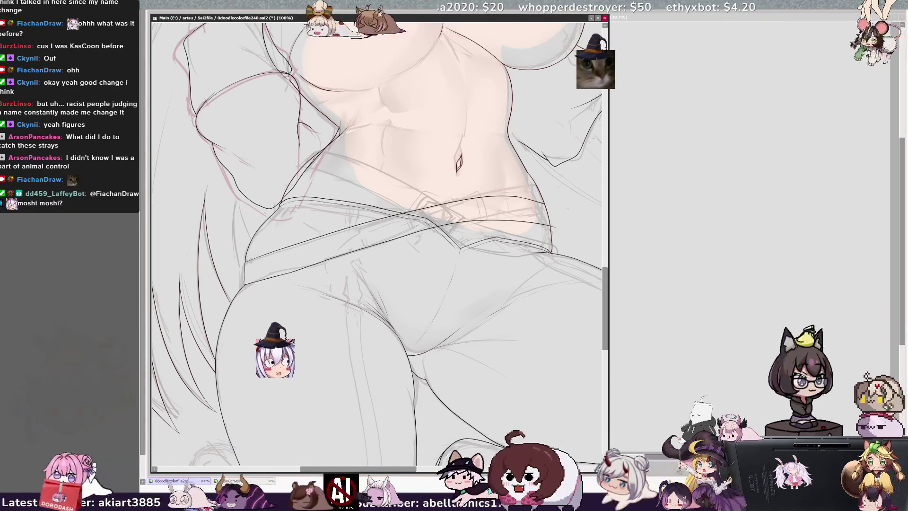
- Tilt the canvas slightly and zoom in to 200% to ink the diagonal jeans seams
key("Delete")
scroll(378, 244, "up", 3)
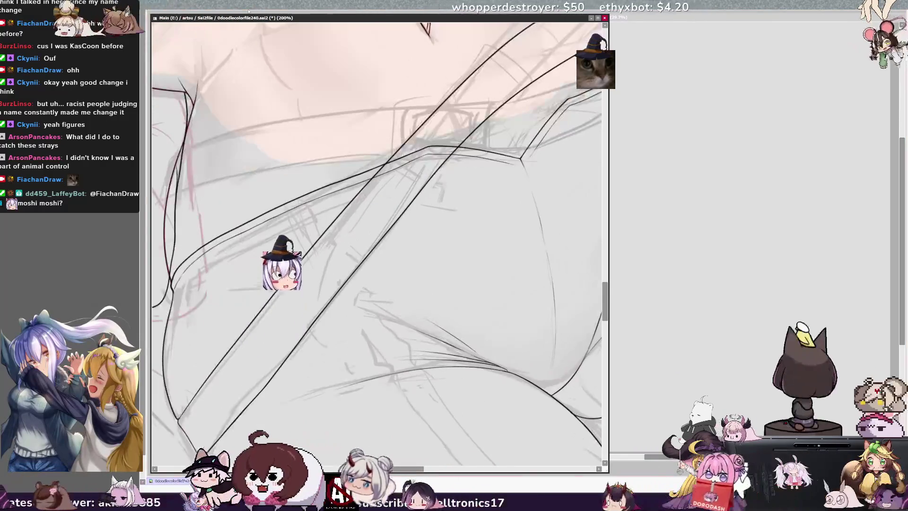
key("Delete")
key("Delete")
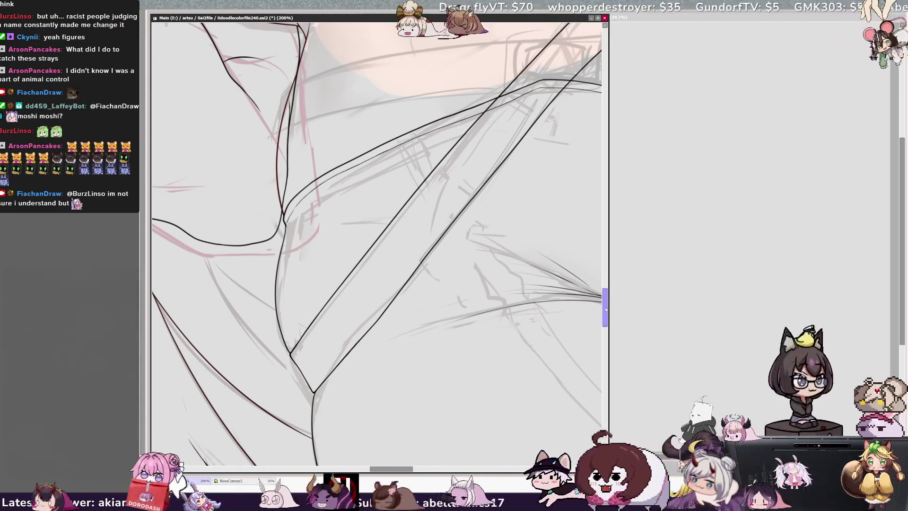
- Ink the waistband edge and the hip curve below it with two pen strokes
scroll(604, 305, "up", 2)
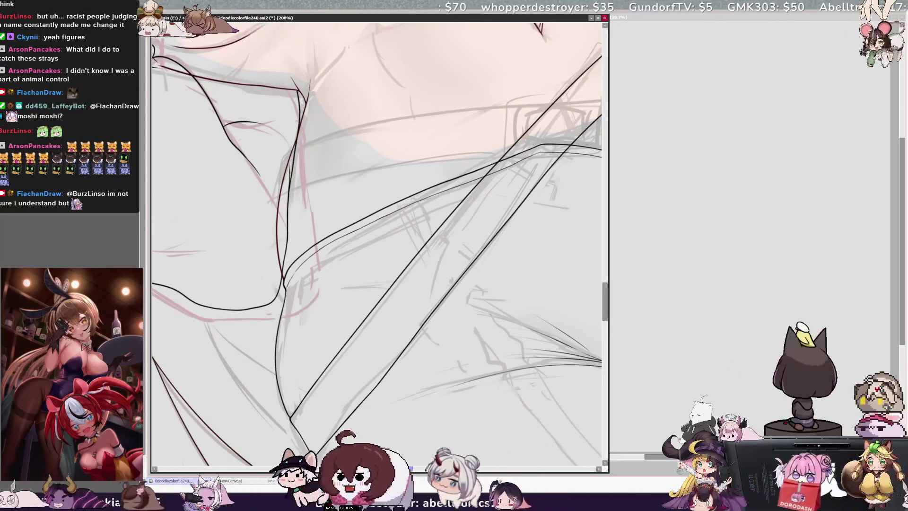
left_click_drag(411, 470, 418, 452)
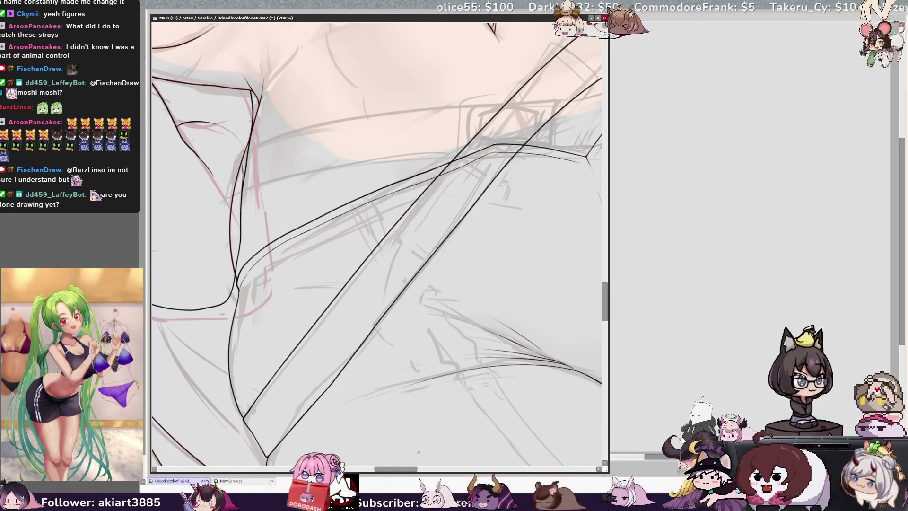
left_click_drag(412, 469, 420, 469)
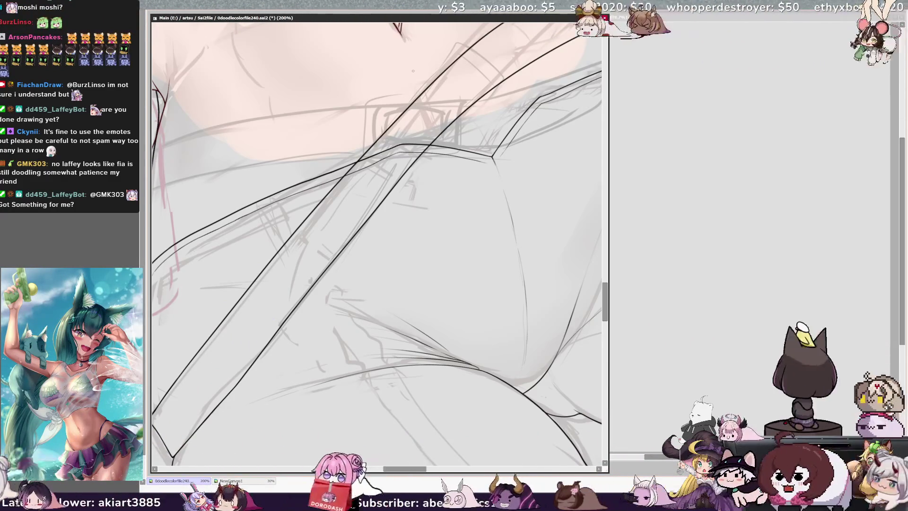
scroll(413, 70, "right", 5)
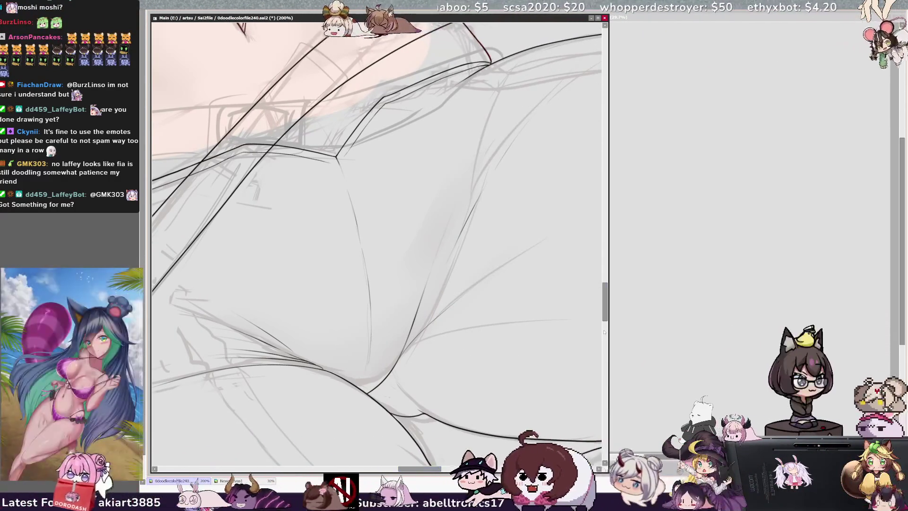
scroll(376, 236, "up", 5)
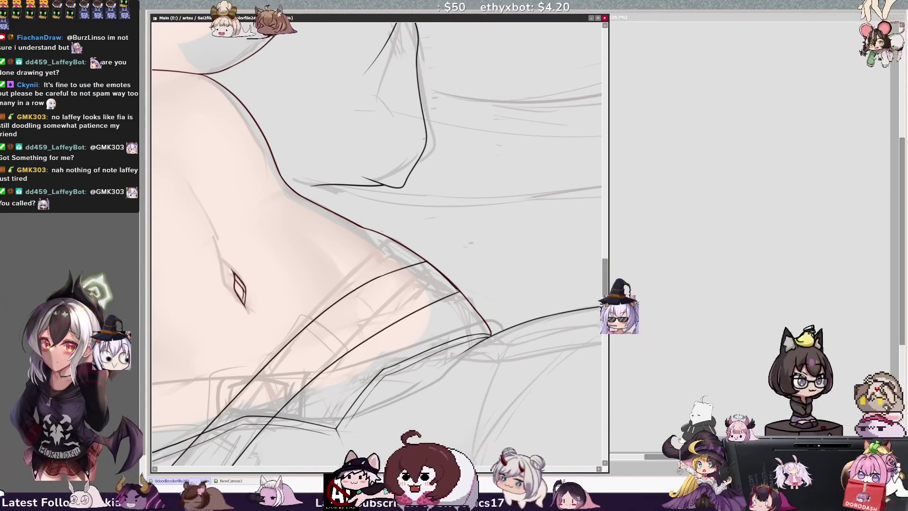
- Mirror and tilt the canvas, ink the waistband and torso side, then zoom out to 100%
key("h")
key("Home")
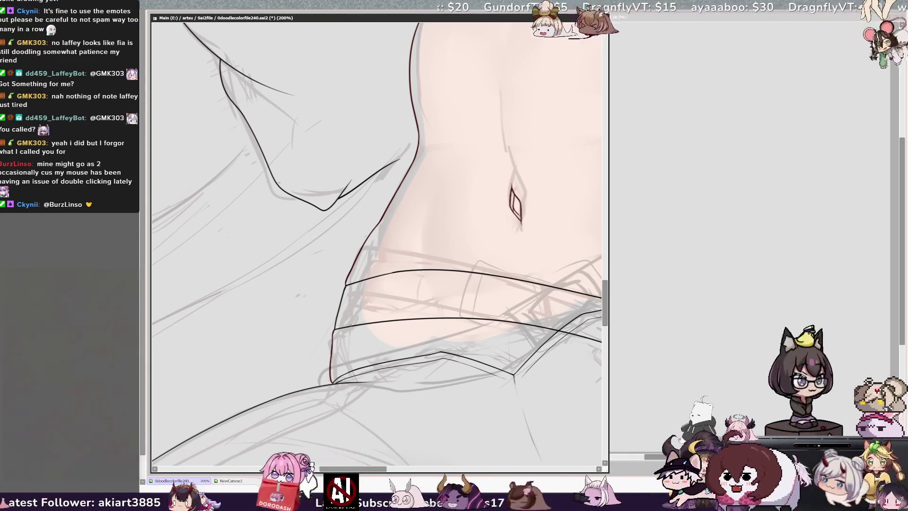
key("Insert")
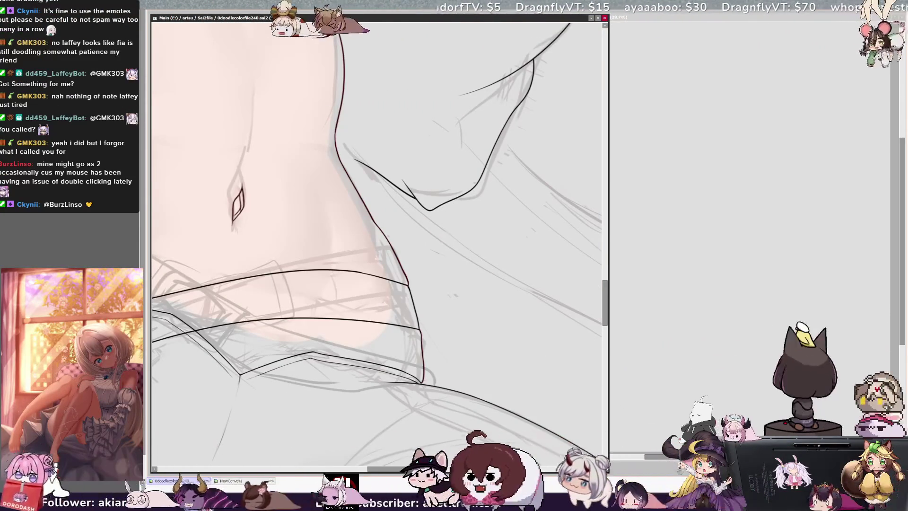
key("ctrl+minus")
key("ctrl+minus")
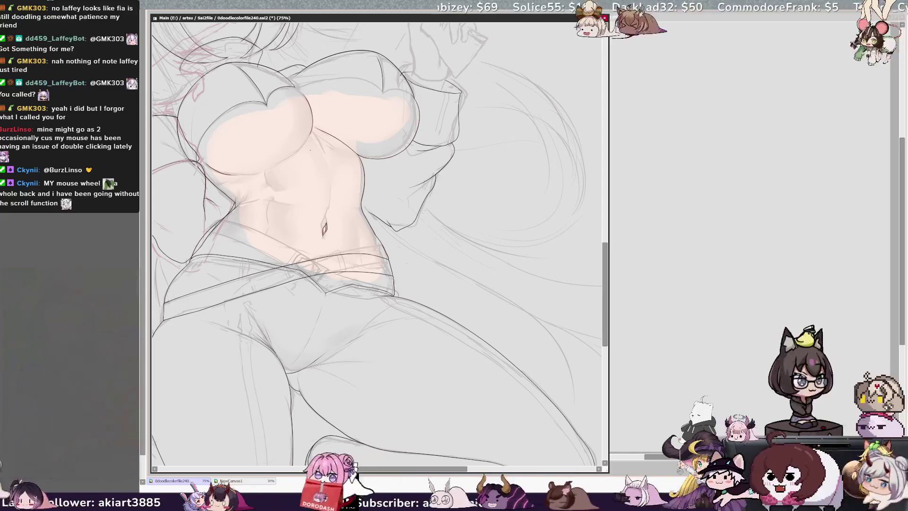
- Zoom to 200% to touch up the belly waistband lines, then zoom back to 75%
scroll(377, 243, "left", 4)
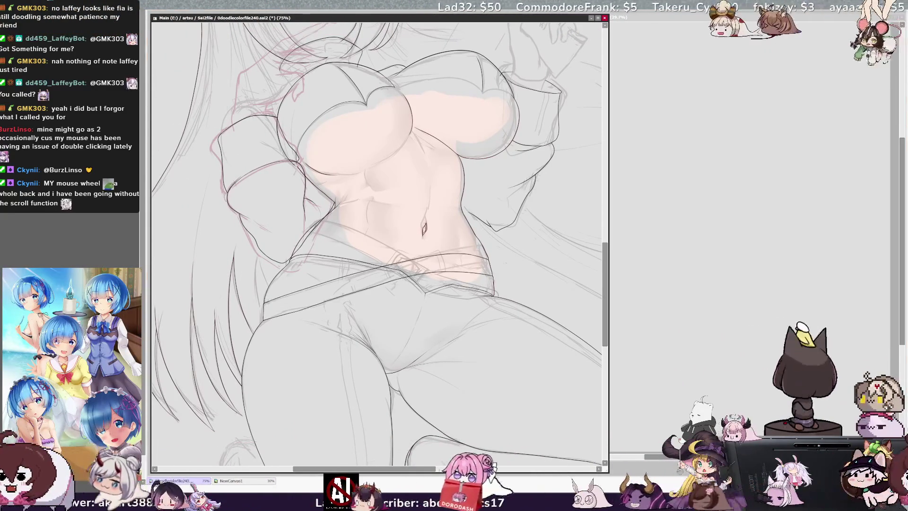
scroll(376, 245, "up", 3)
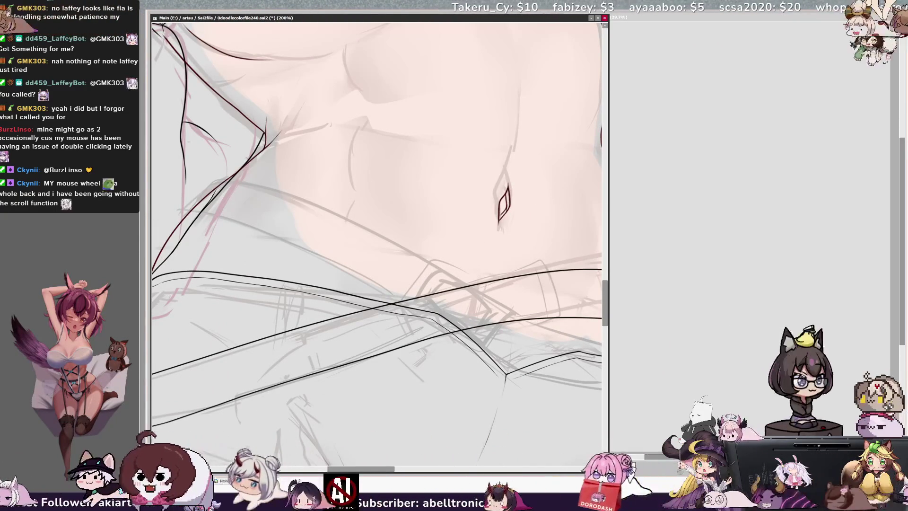
scroll(305, 28, "down", 4)
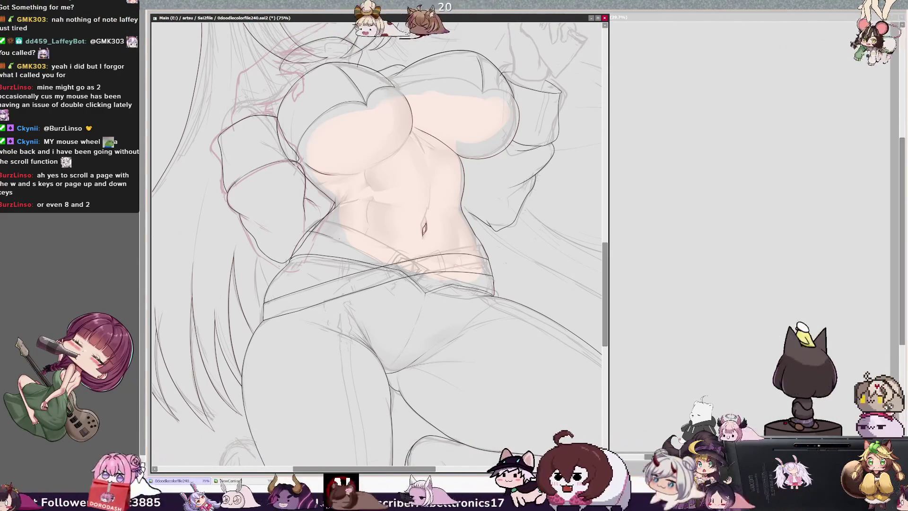
- Review the torso mirrored and tilted, restore the normal view, and widen the document window
key("h")
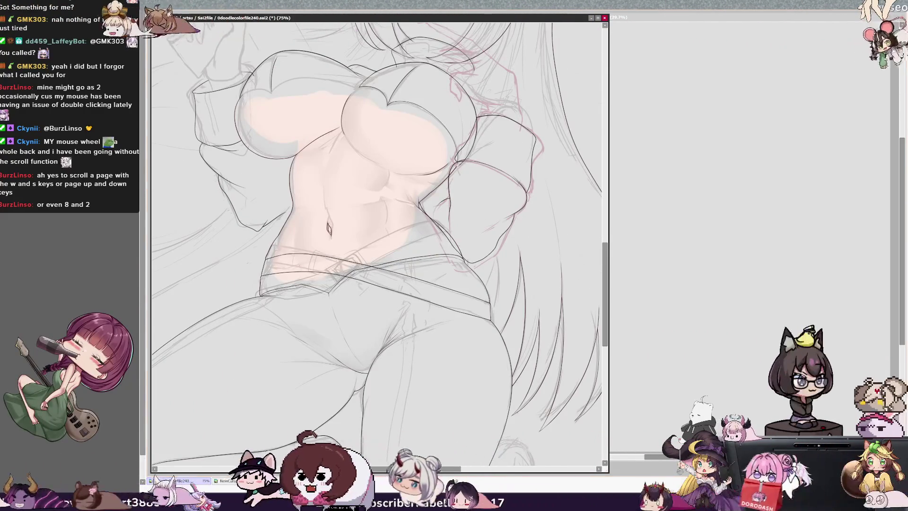
key("Delete")
key("Delete")
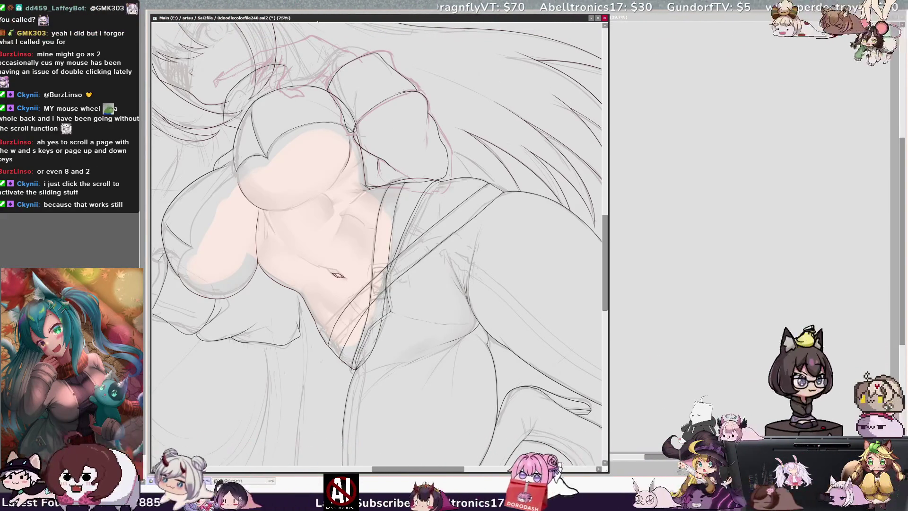
key("Home")
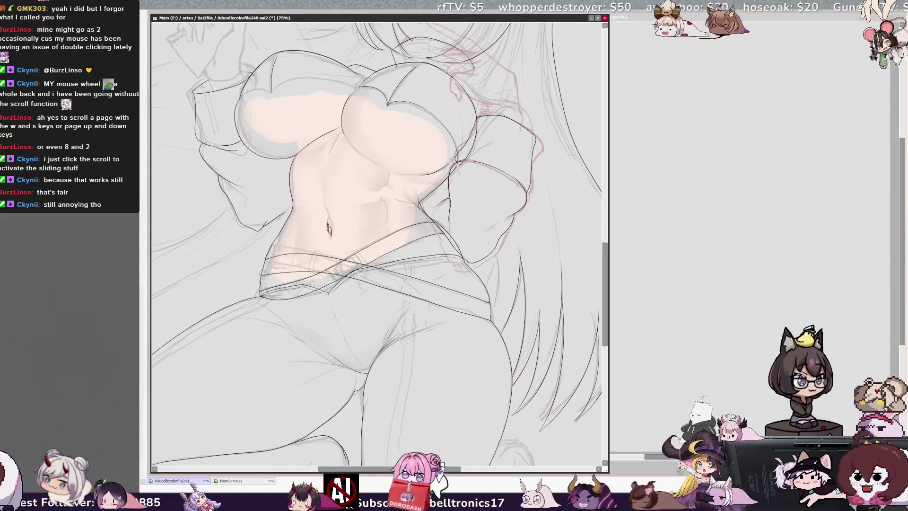
key("h")
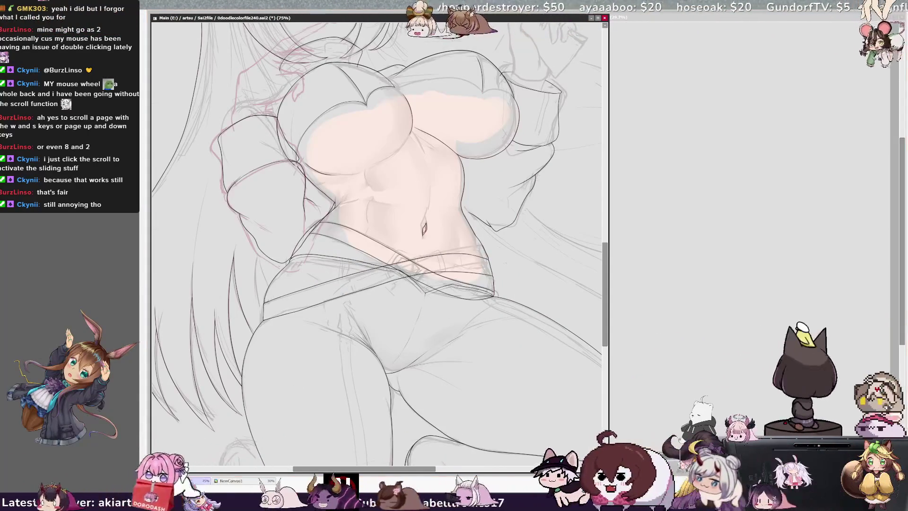
left_click_drag(609, 471, 626, 471)
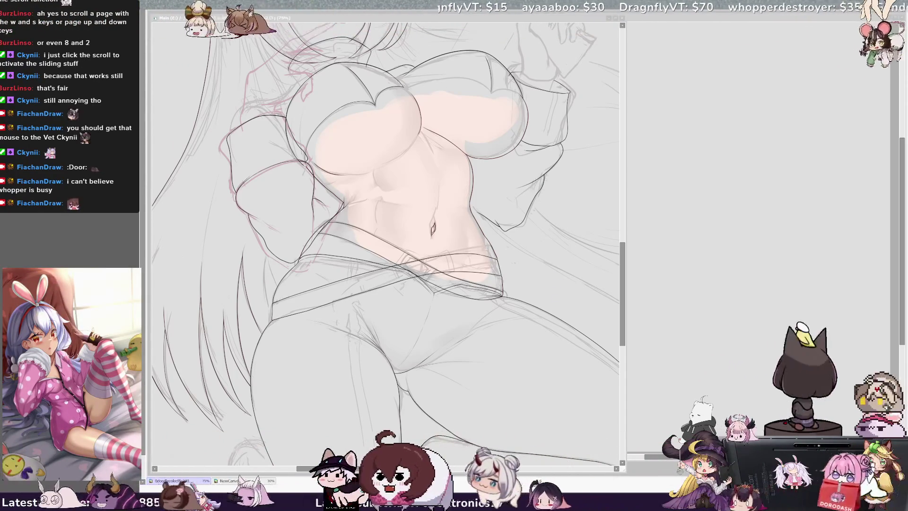
- Tilt the canvas, reset it to 0° at 75% zoom, and sketch a curved stroke below the navel
left_click(557, 301)
scroll(448, 267, "left", 2)
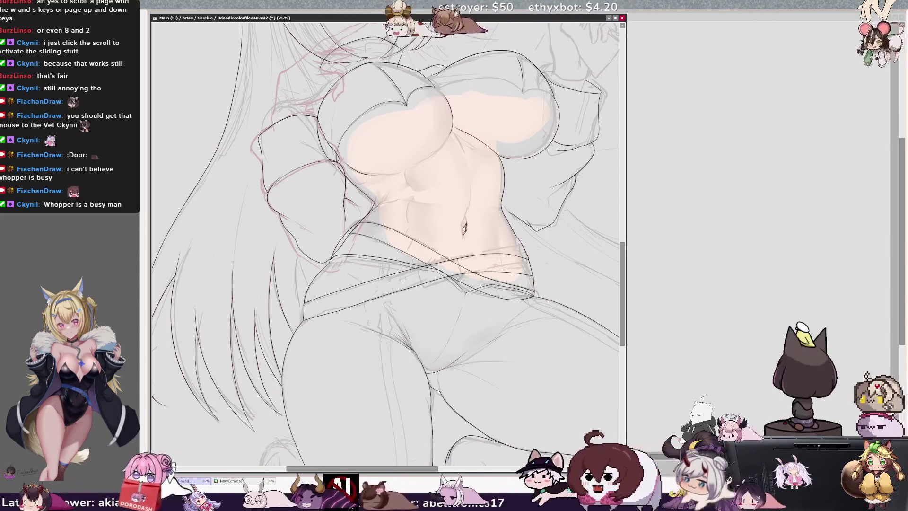
key("Delete")
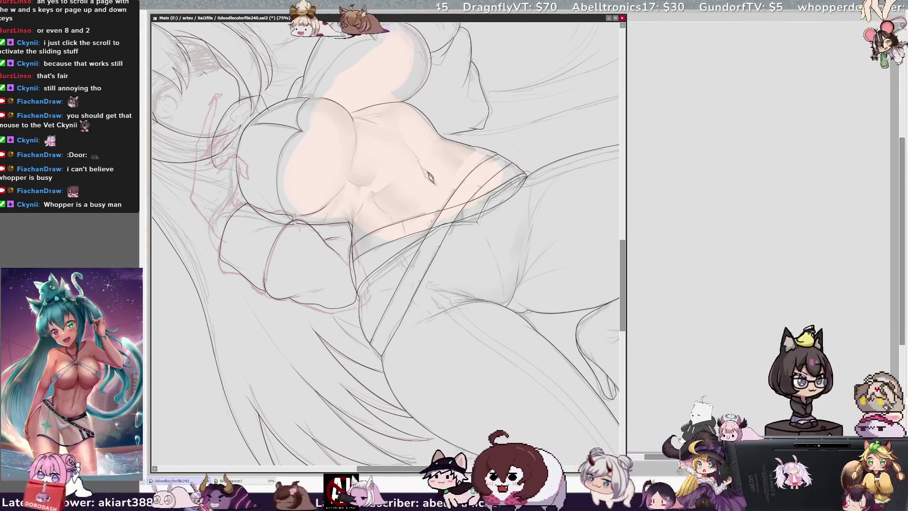
key("Home")
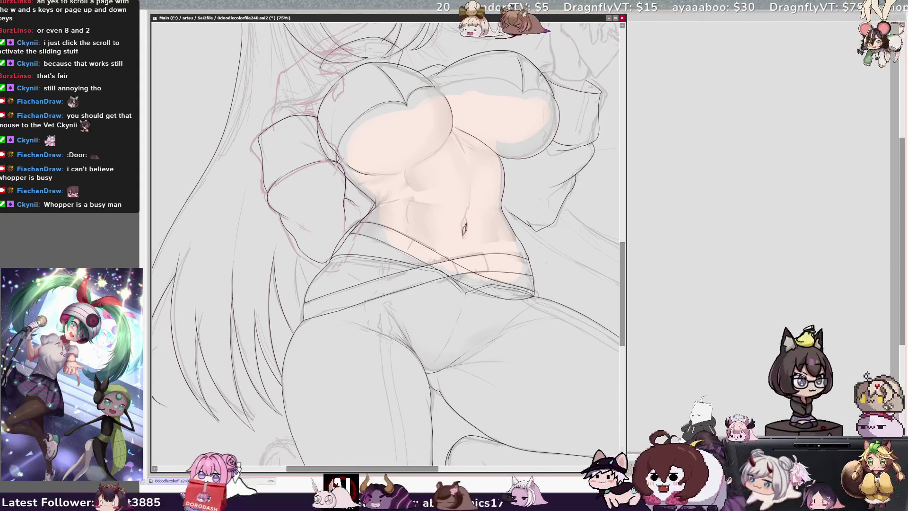
left_click_drag(450, 265, 405, 315)
- Add a second curved stroke below the navel and mirror the view to check proportions
left_click_drag(447, 265, 410, 320)
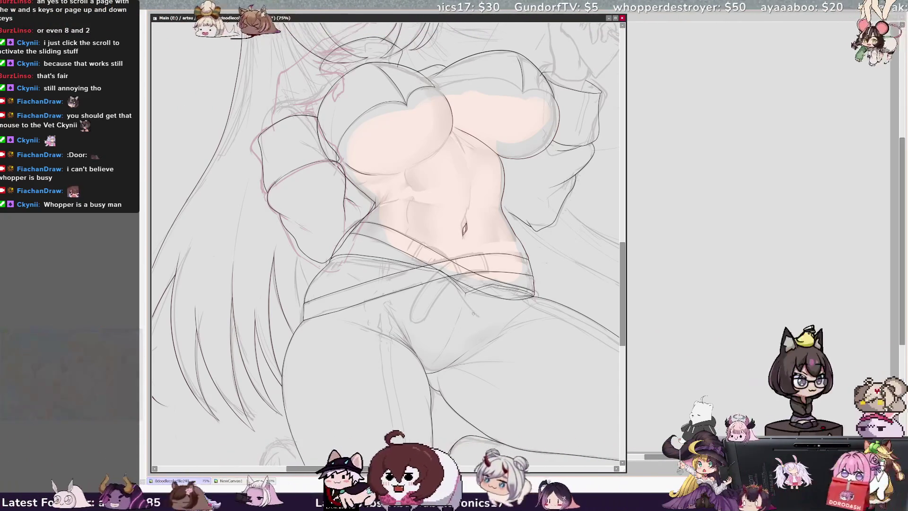
key("h")
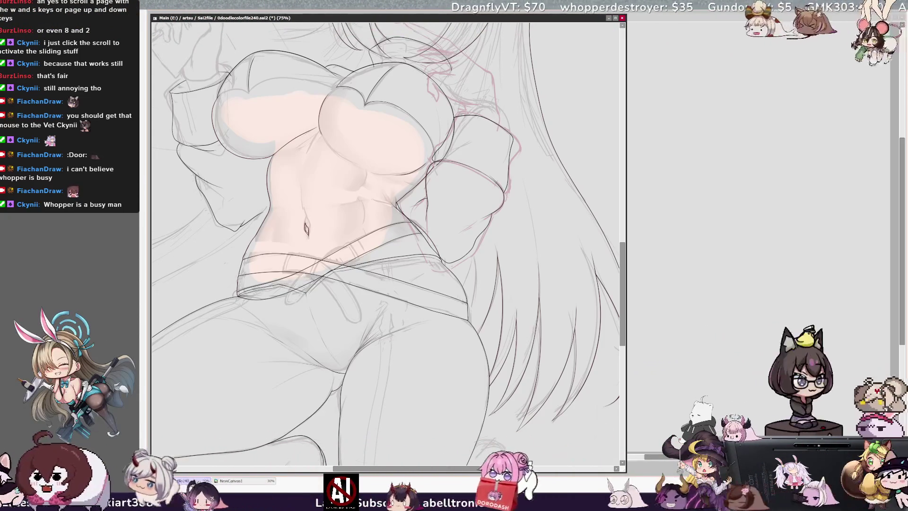
- With the view unflipped, draw a small loop on the jeans front on Layer18
key("h")
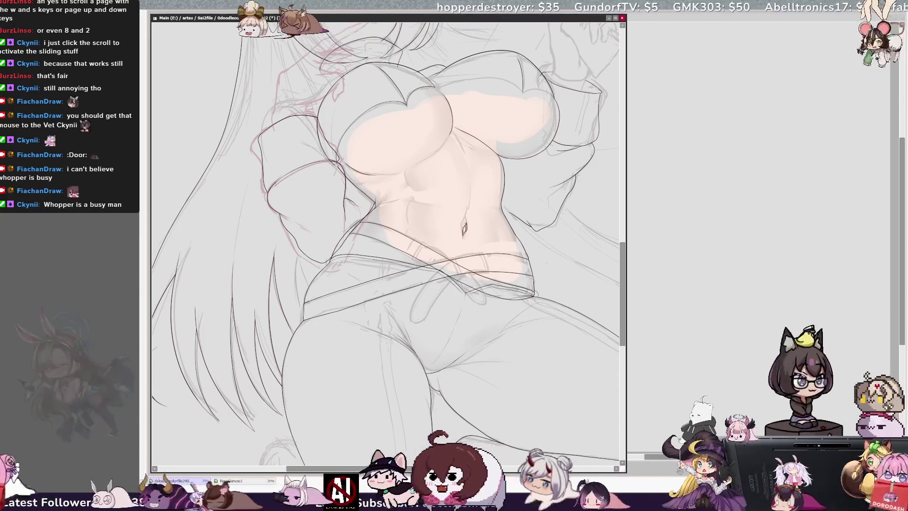
left_click(491, 265, "ctrl+shift")
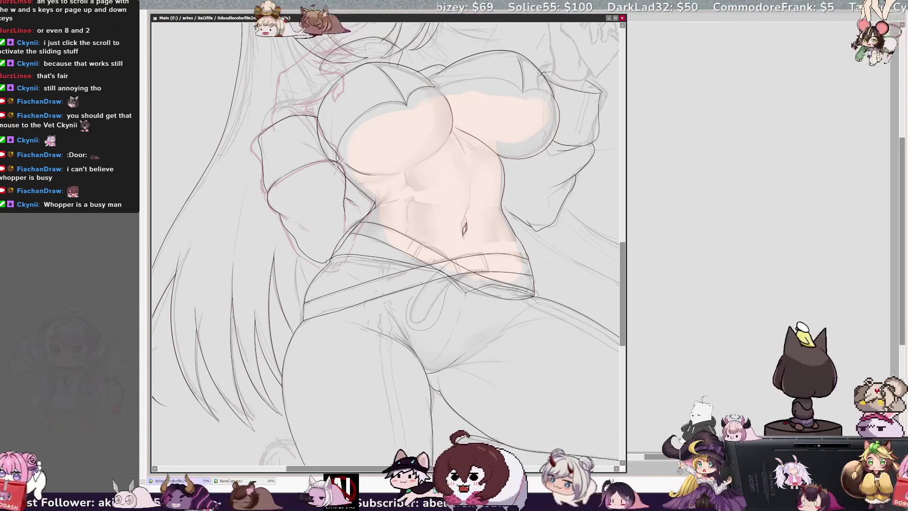
left_click_drag(418, 327, 443, 307)
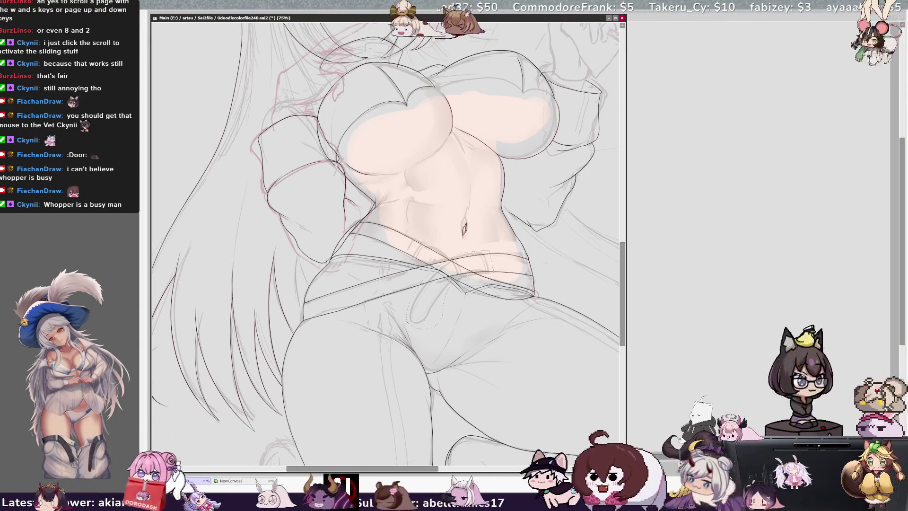
- Deselect and transform the loop, shifting it slightly down and right, then zoom to 100%
key("ctrl+d")
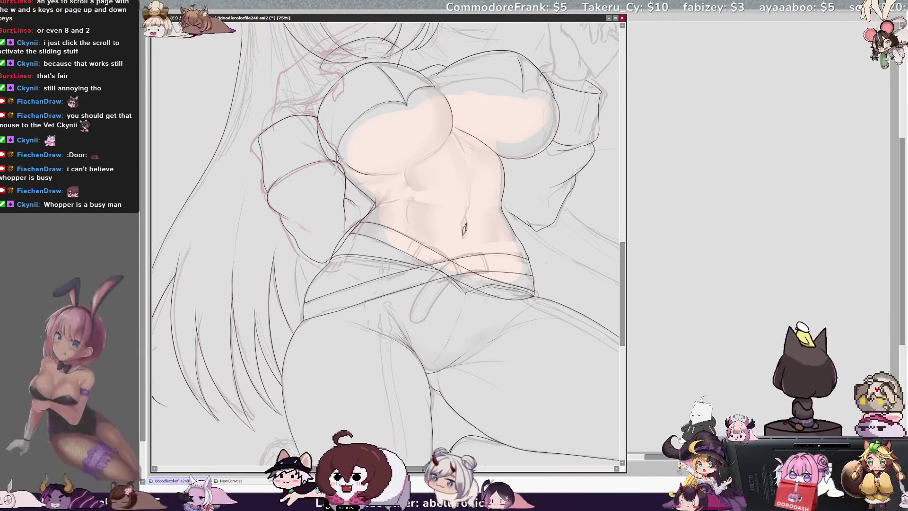
key("ctrl+t")
left_click_drag(466, 283, 465, 293)
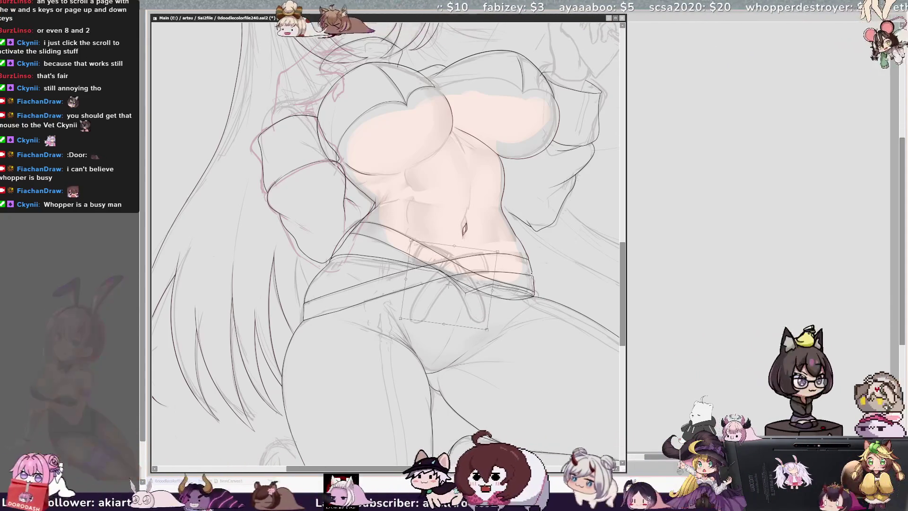
left_click_drag(466, 292, 471, 295)
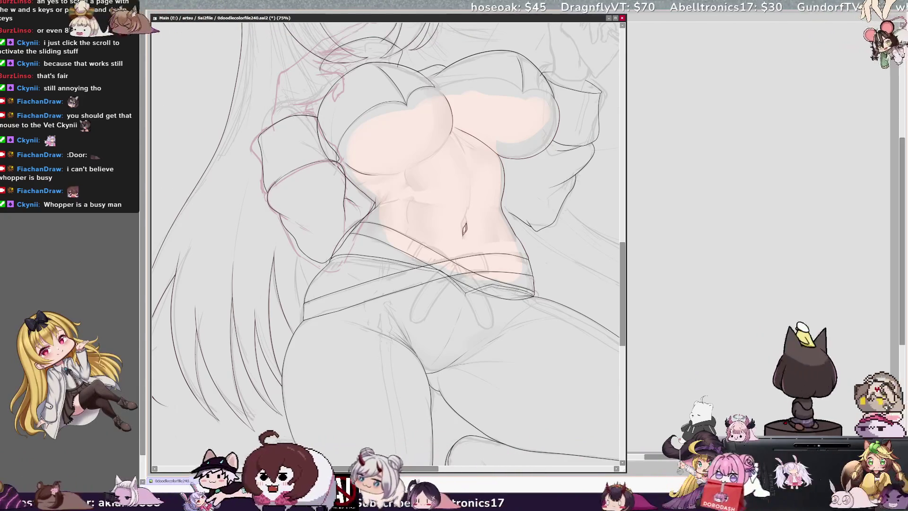
key("ctrl+plus")
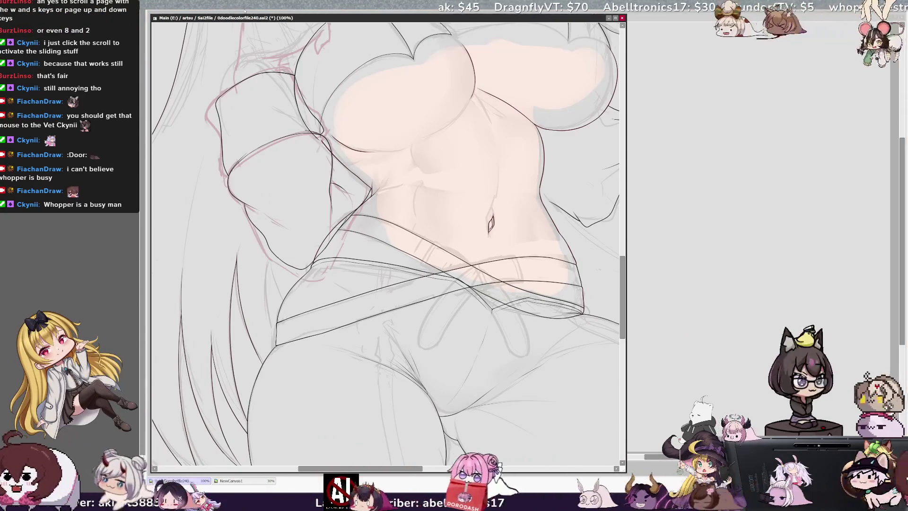
- Check the drawing mirrored, then ink a short dark stroke on the waistband near the hip
key("h")
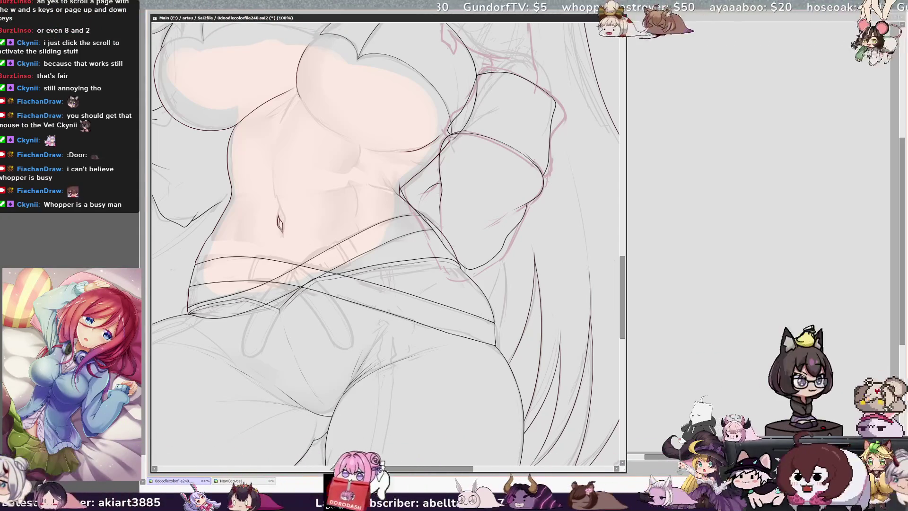
key("h")
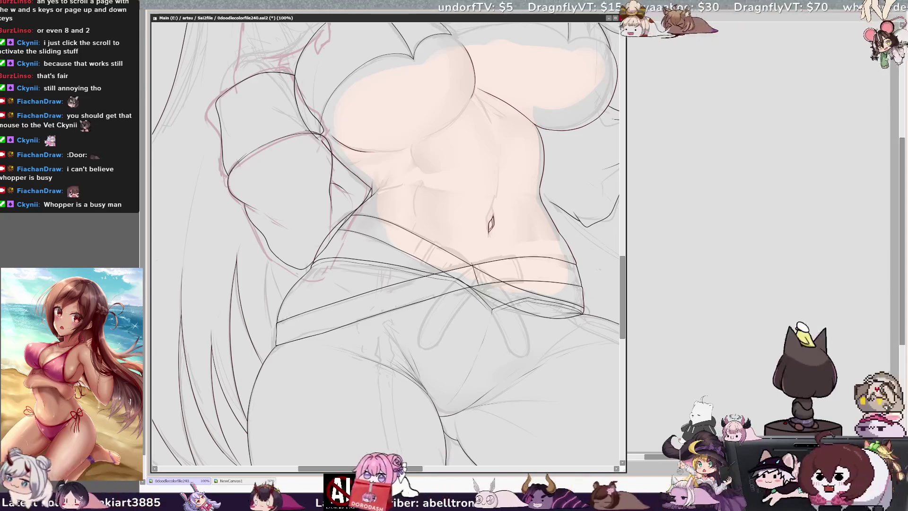
key("h")
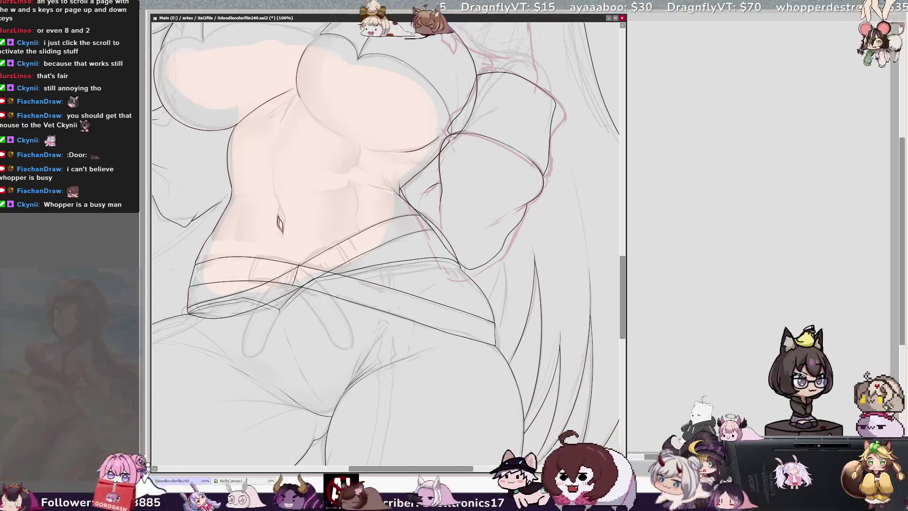
left_click_drag(299, 271, 295, 287)
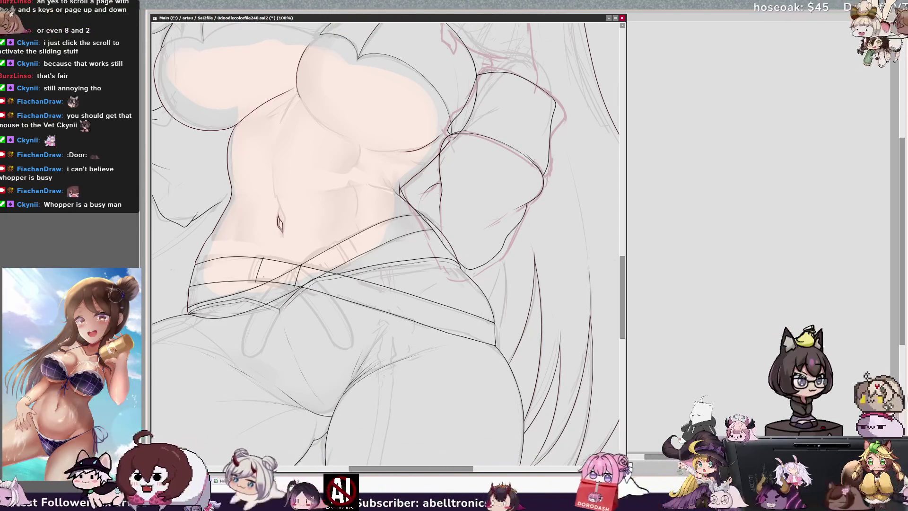
scroll(294, 378, "up", 5)
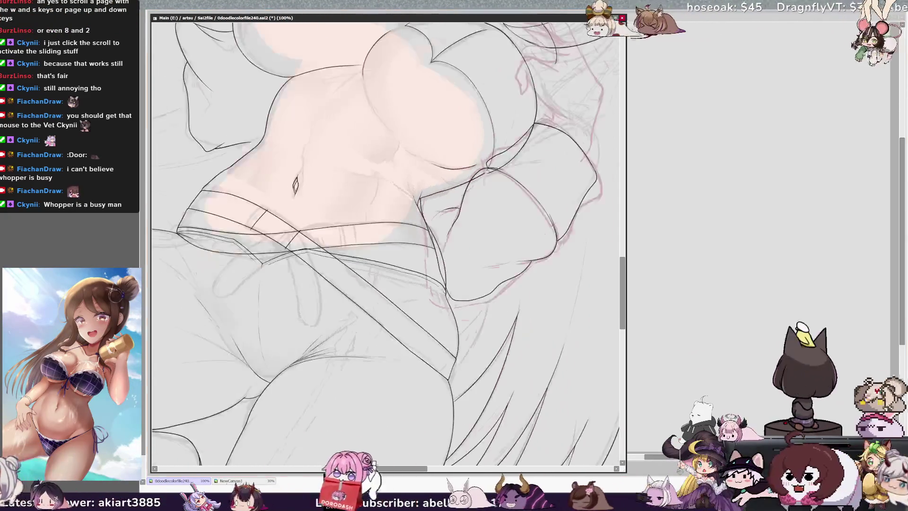
- Trace a stroke beside the belt line, undo stray diagonal strokes, and check the belt mirrored
key("Delete")
key("Delete")
key("Delete")
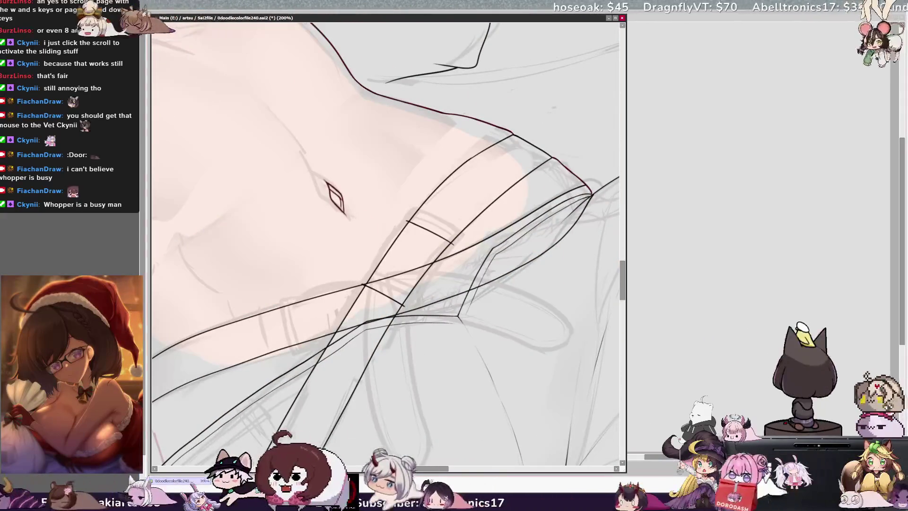
key("Delete")
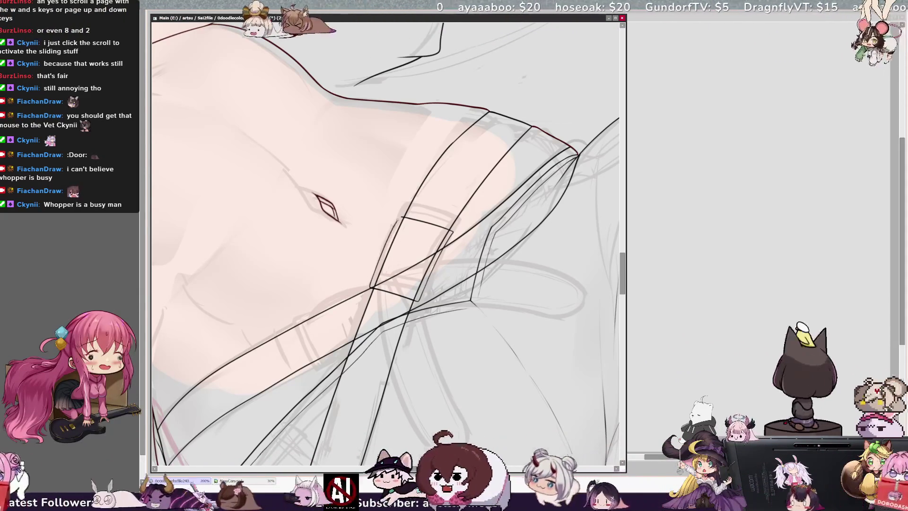
left_click_drag(373, 279, 395, 227)
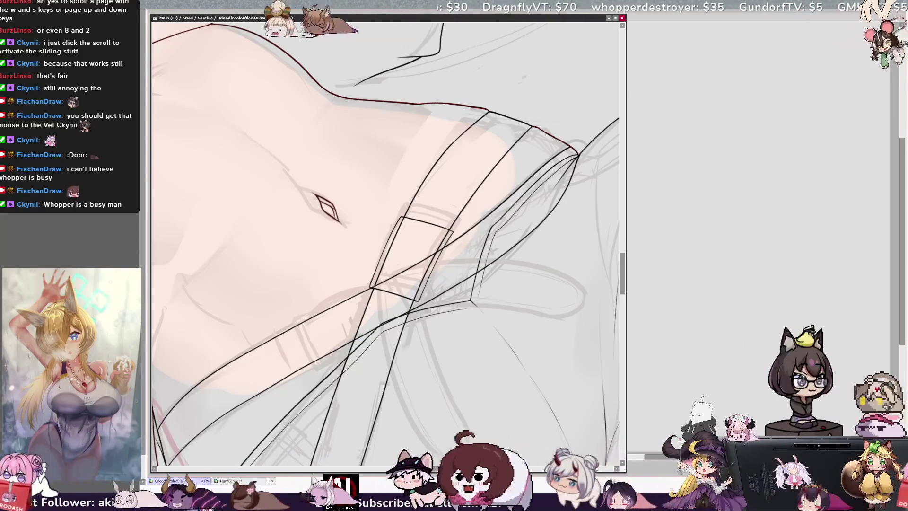
key("ctrl+z")
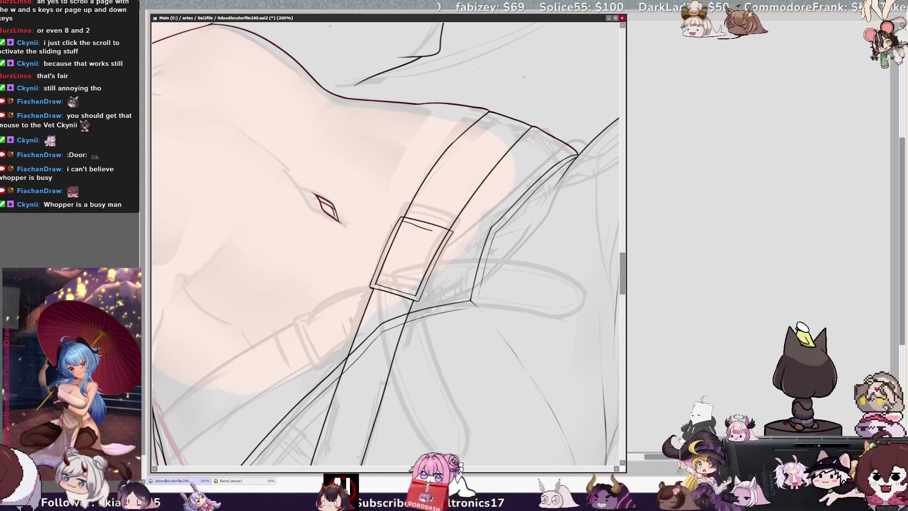
key("Home")
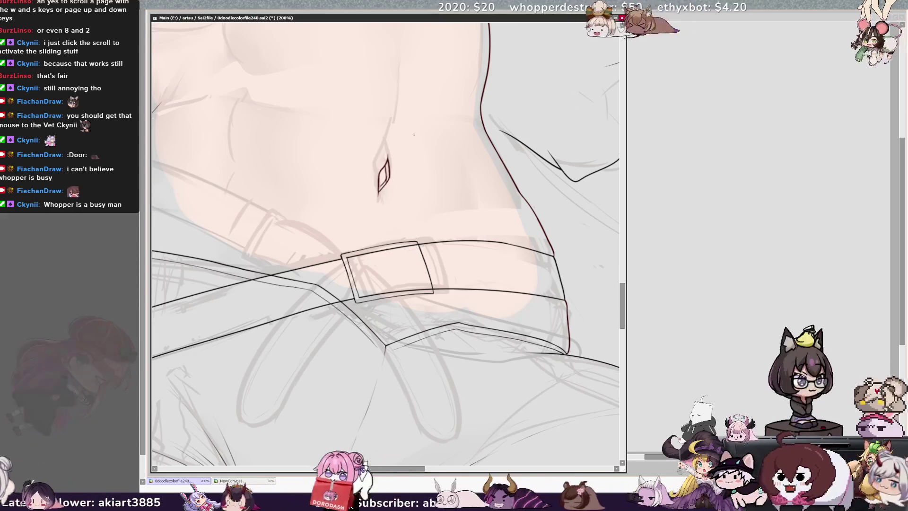
key("h")
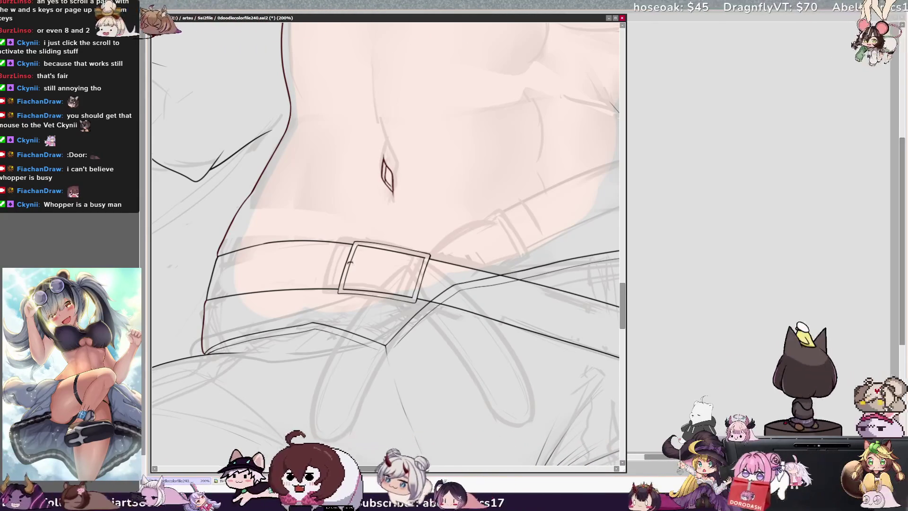
key("h")
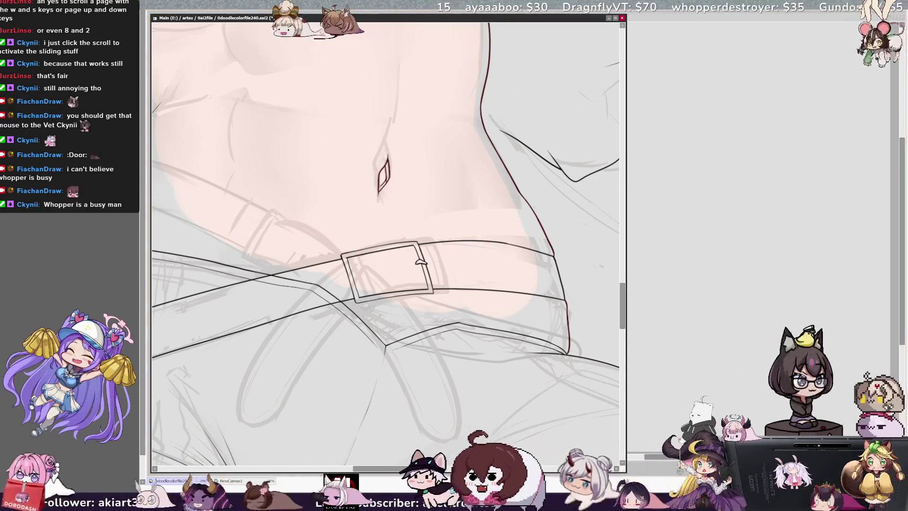
key("Delete")
key("Delete")
key("Delete")
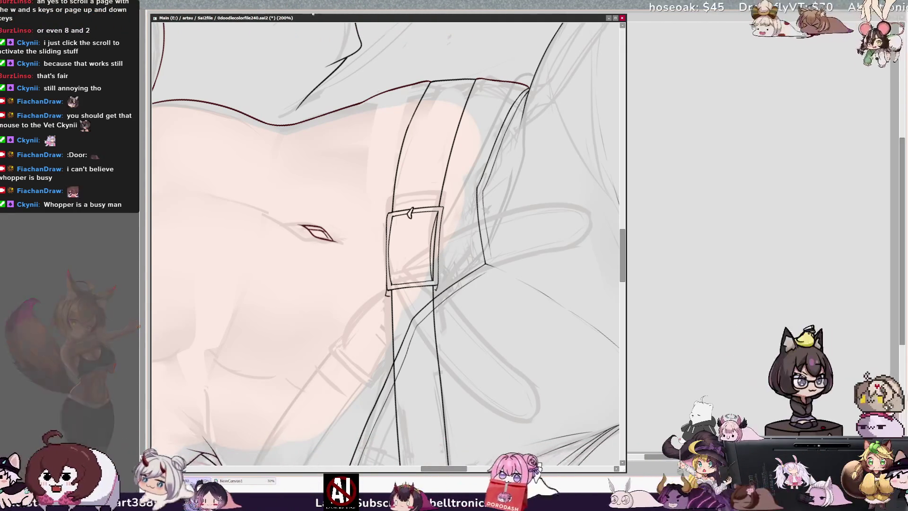
- Undo the stray left-edge stroke and redraw the buckle's lower-left edge line
key("Home")
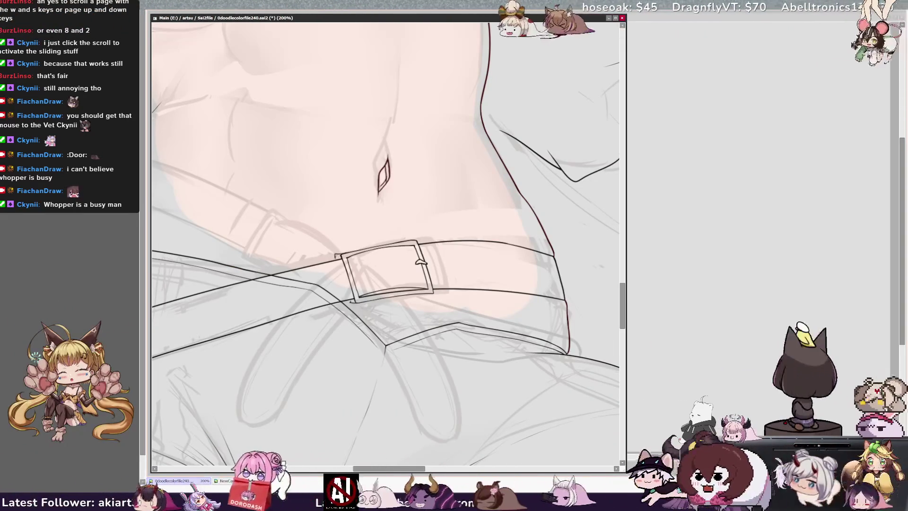
key("ctrl+z")
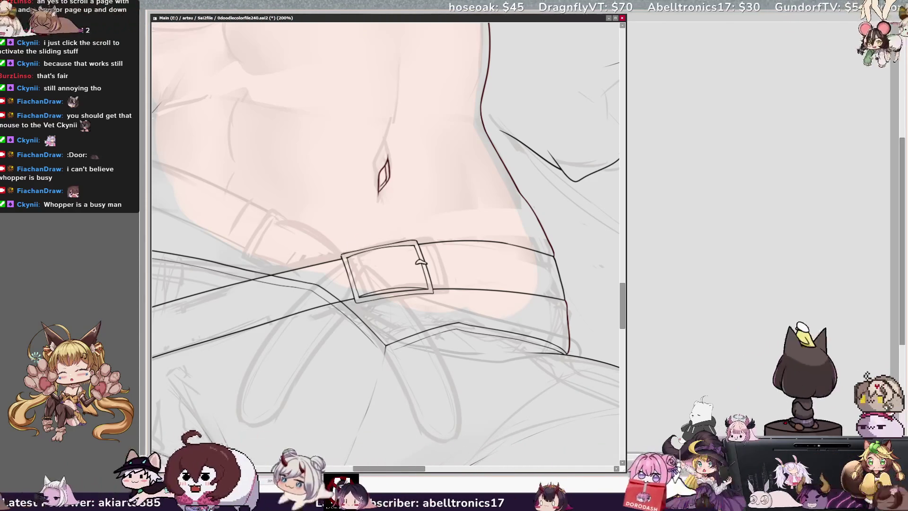
left_click_drag(345, 282, 353, 299)
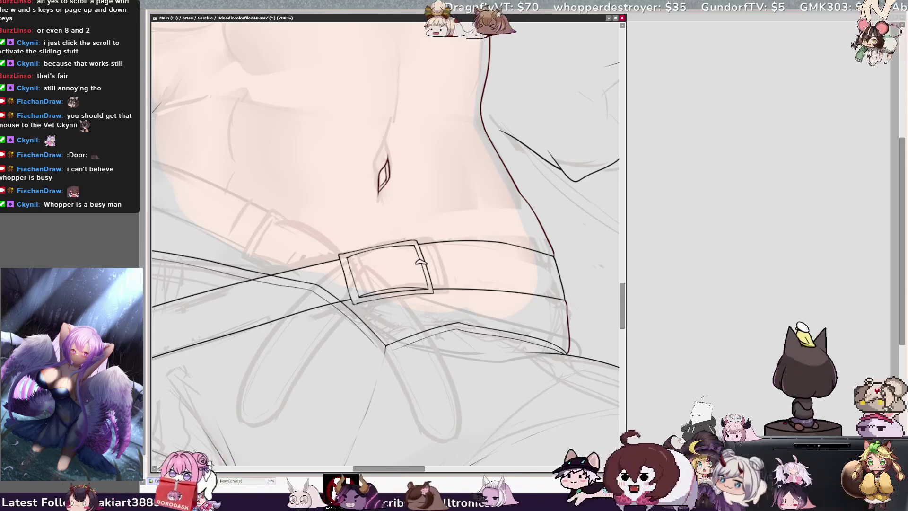
- Zoom out and return the canvas upright to review the inked torso
key("Delete")
key("Delete")
key("Delete")
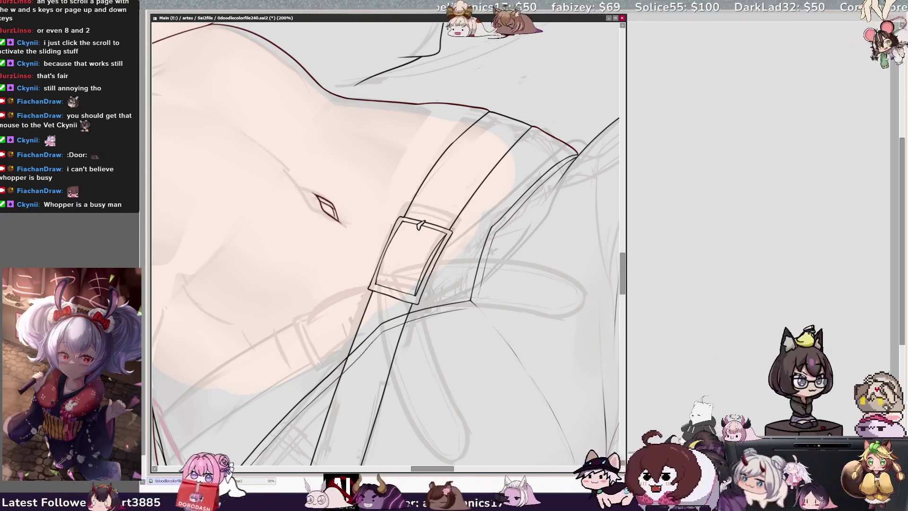
scroll(446, 253, "down", 3)
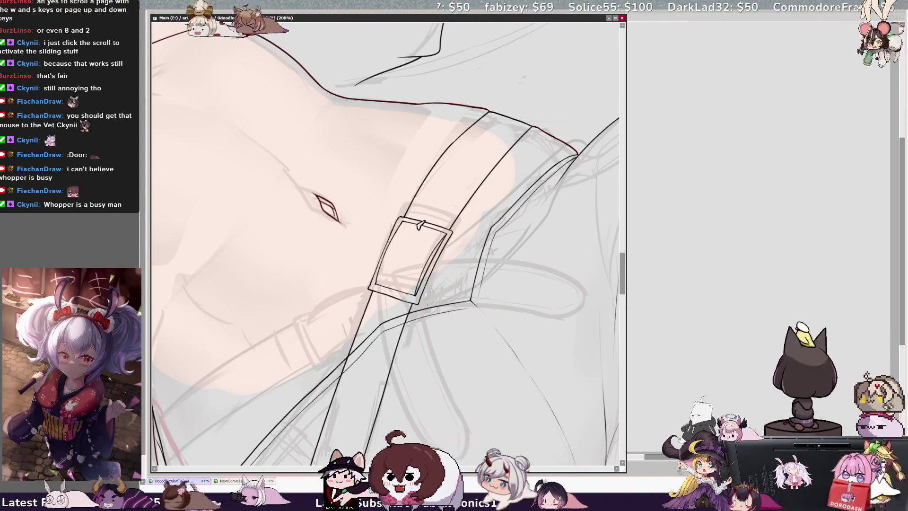
scroll(445, 252, "down", 2)
key("Home")
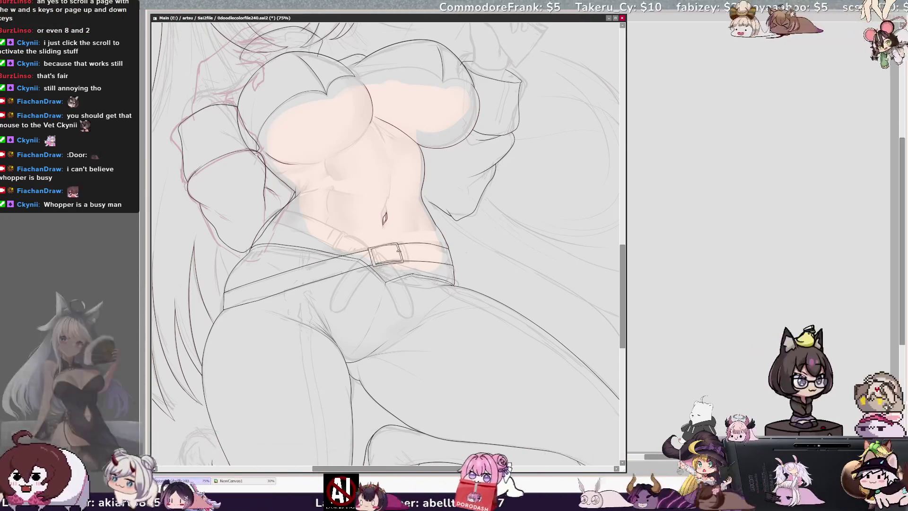
- Zoom in on the buckle, set the brush size to 10.0, then reset the view to 100% upright
key("h")
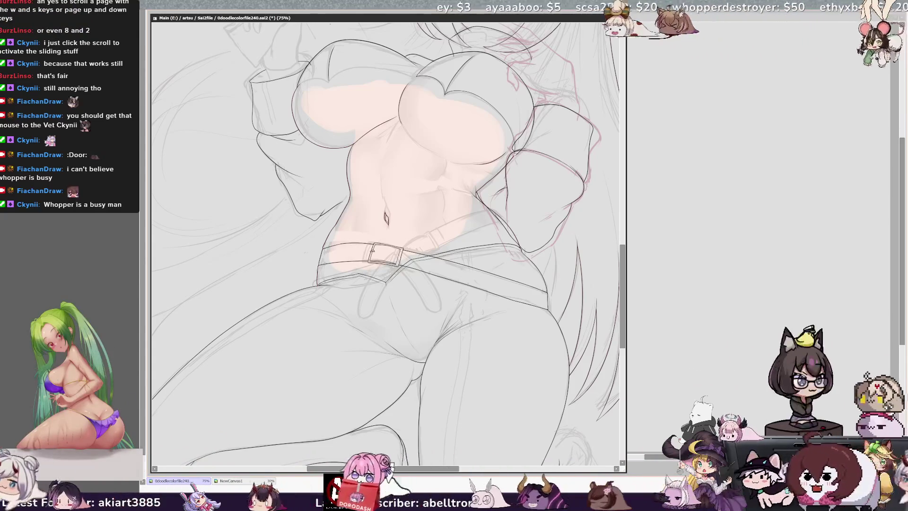
key("Delete")
key("Delete")
key("Delete")
key("Page_Up")
key("Page_Up")
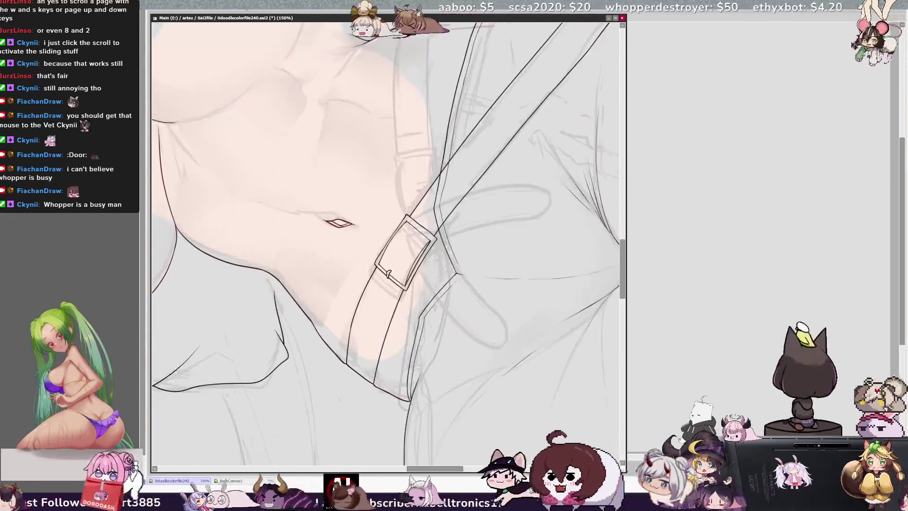
key("bracketleft")
key("bracketleft")
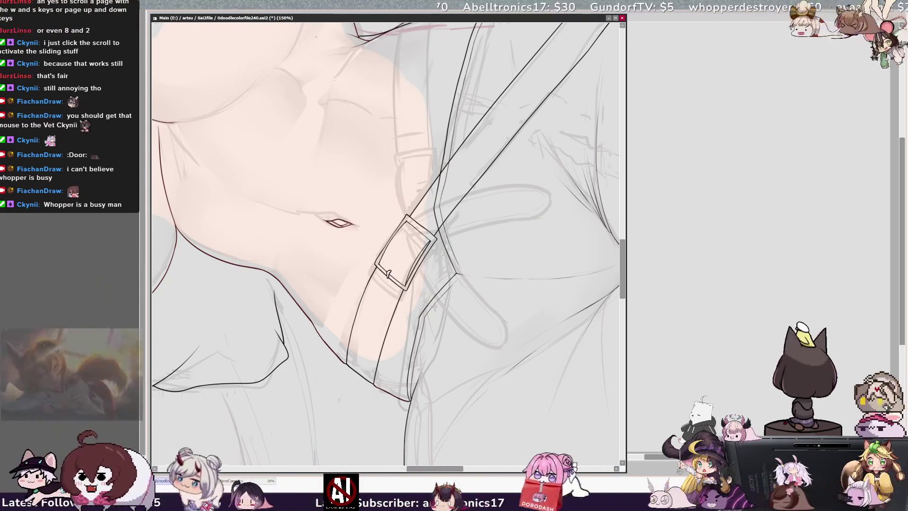
key("Home")
key("ctrl+minus")
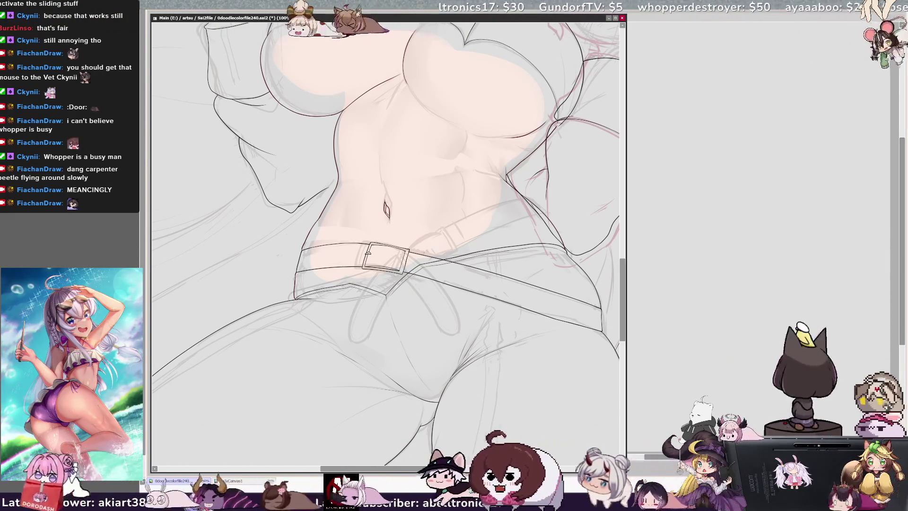
- Ink the belt strap's left edge beside the buckle, redrawing it once for a cleaner line
key("End")
key("End")
key("End")
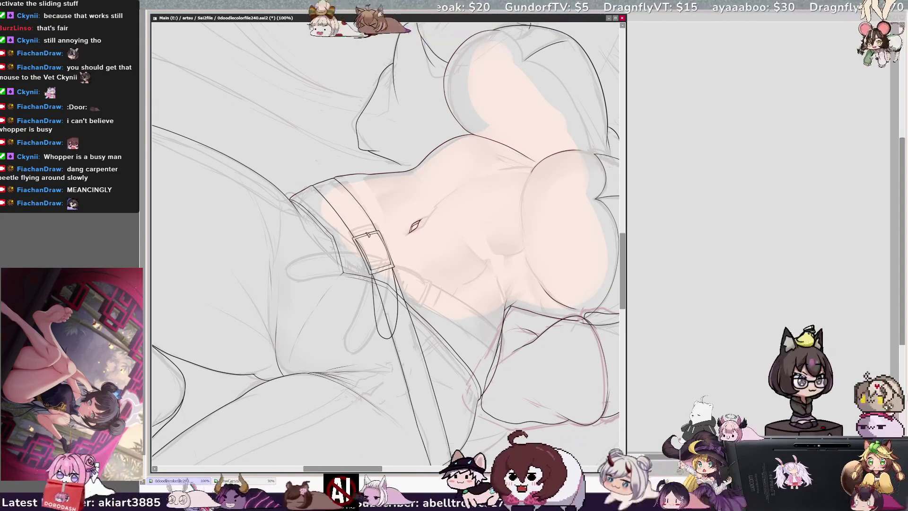
key("h")
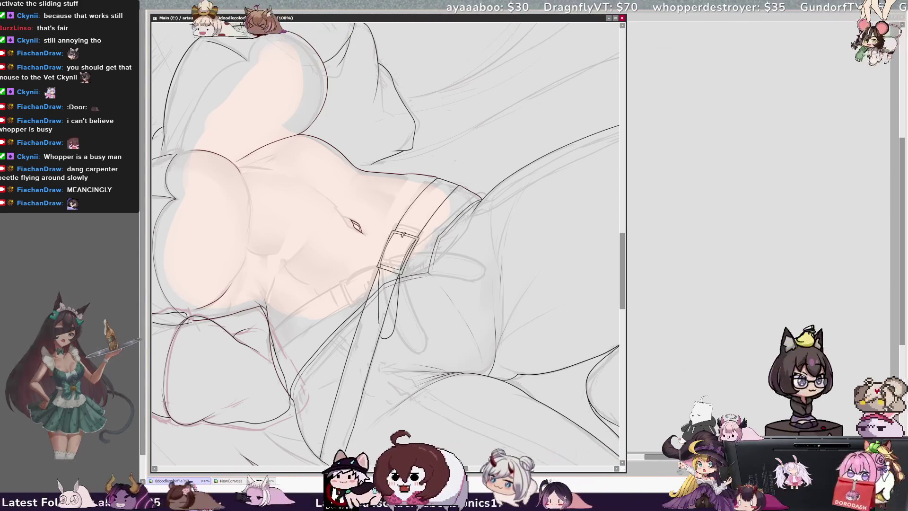
left_click_drag(377, 291, 375, 315)
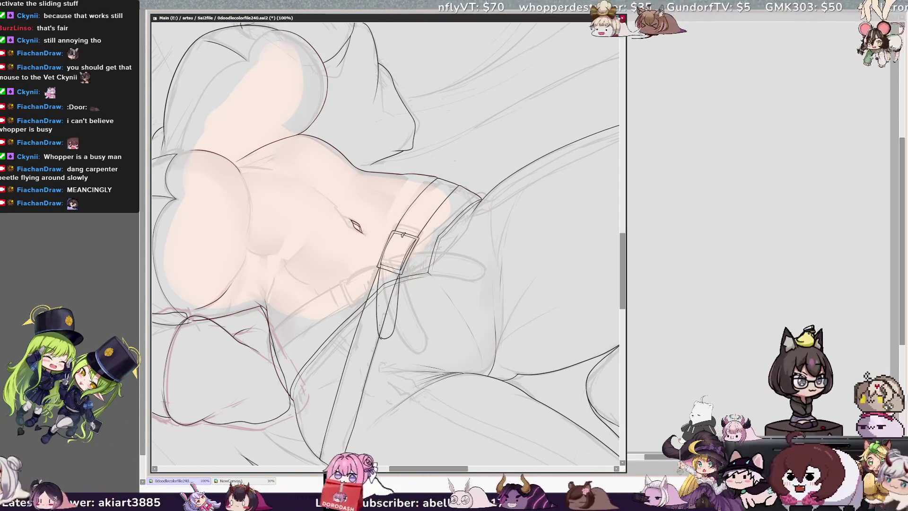
left_click_drag(377, 285, 378, 329)
key("ctrl+z")
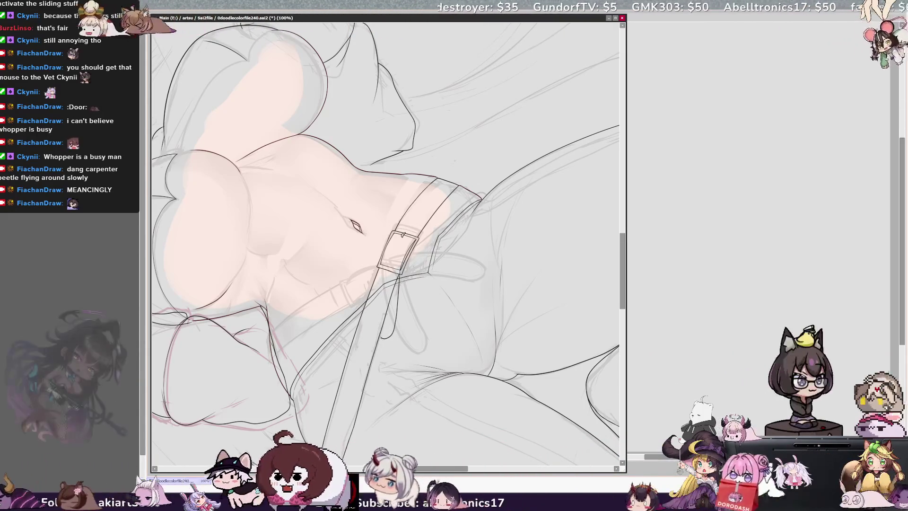
left_click_drag(379, 274, 377, 316)
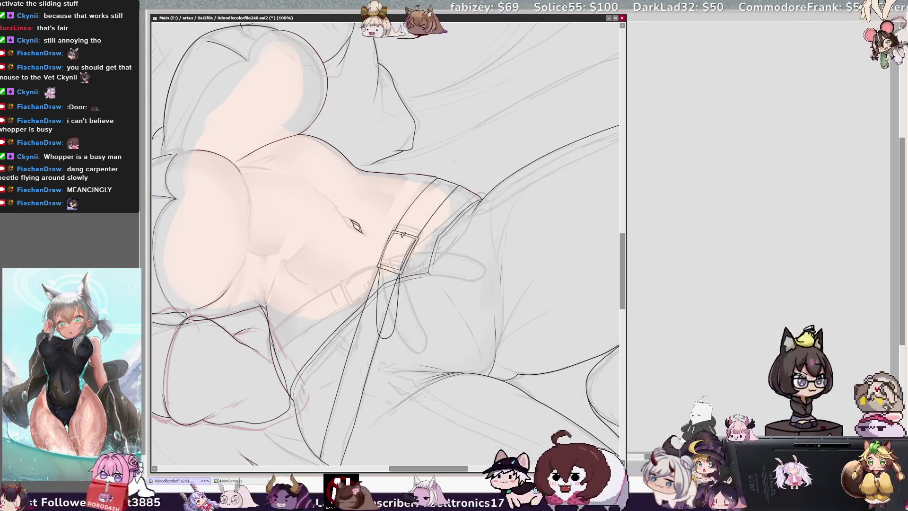
- Check the strap mirrored, inspect the belt up close, and set the brush to about size 5
key("h")
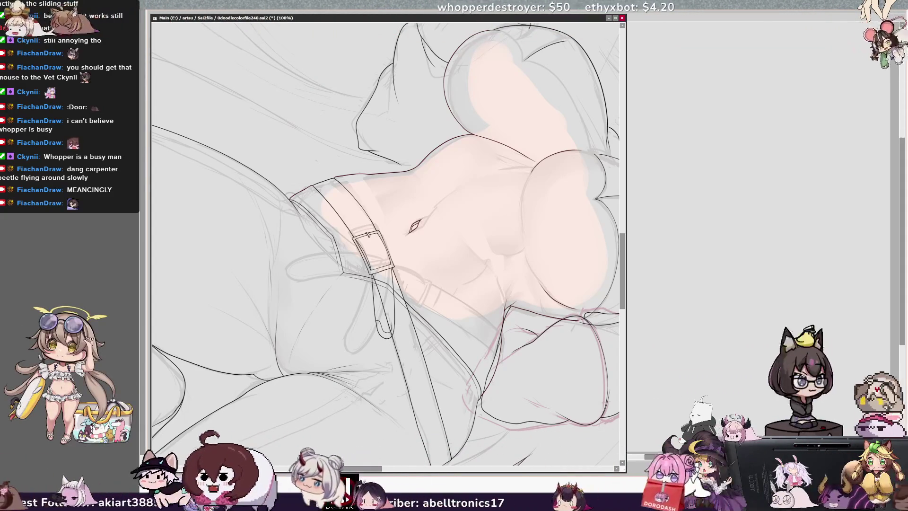
key("h")
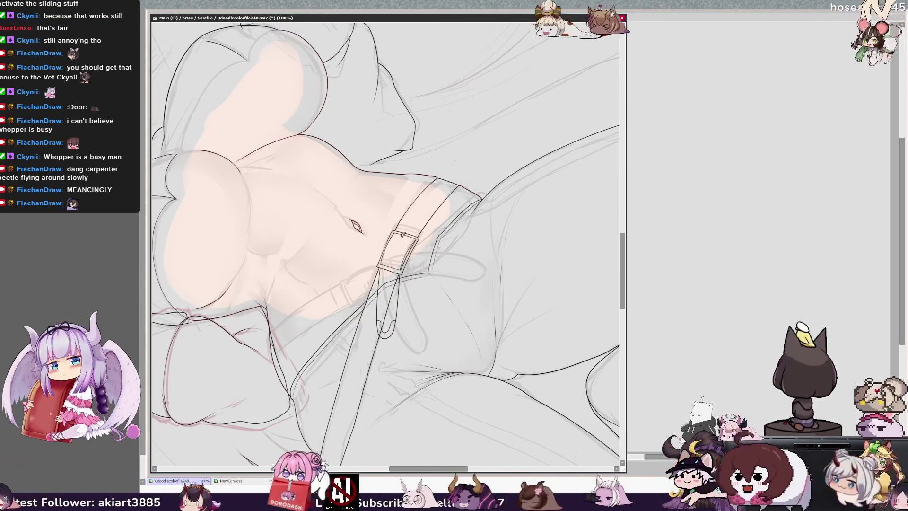
key("h")
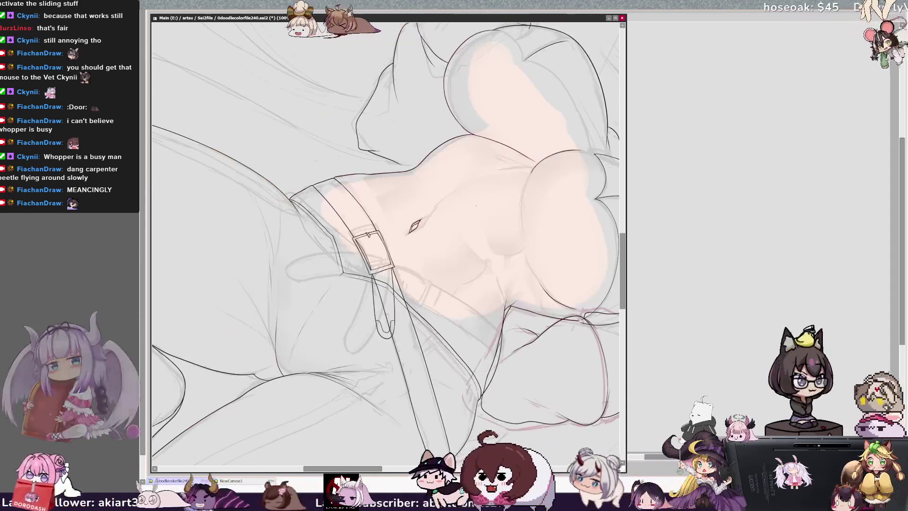
key("Home")
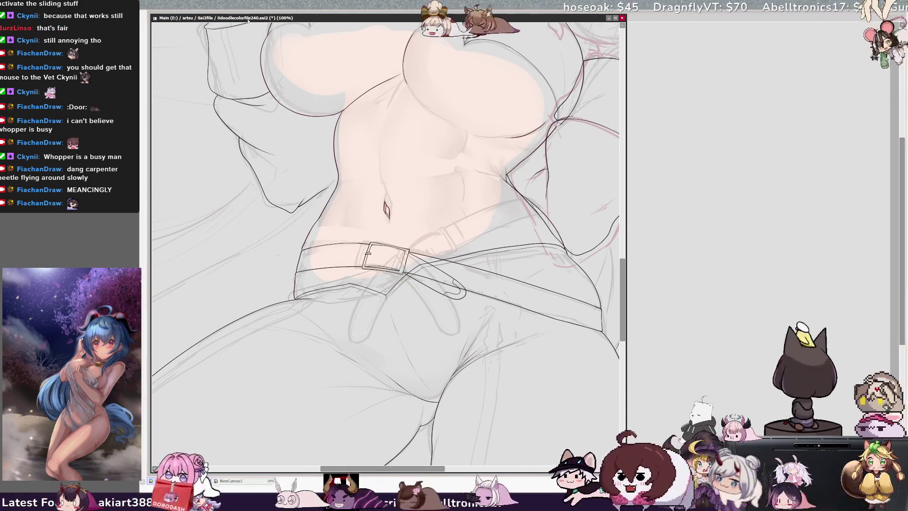
key("Page_Up")
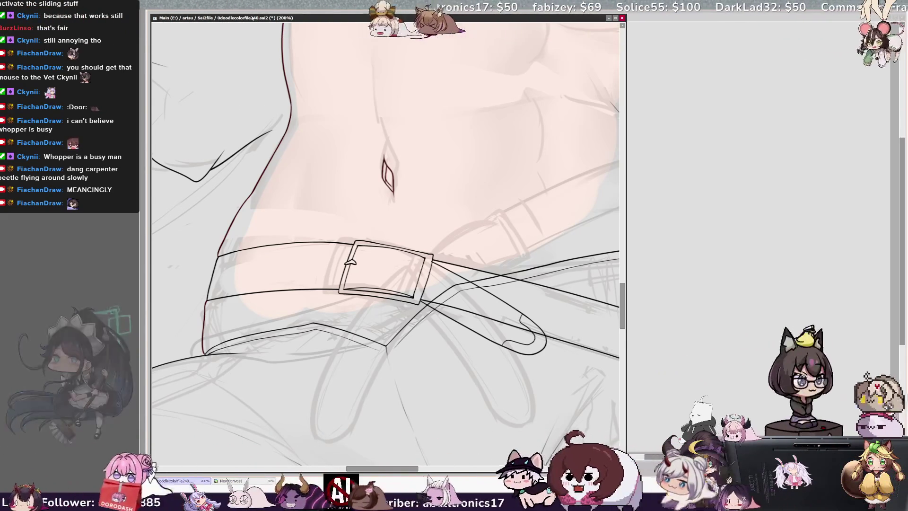
key("ctrl+minus")
key("ctrl+minus")
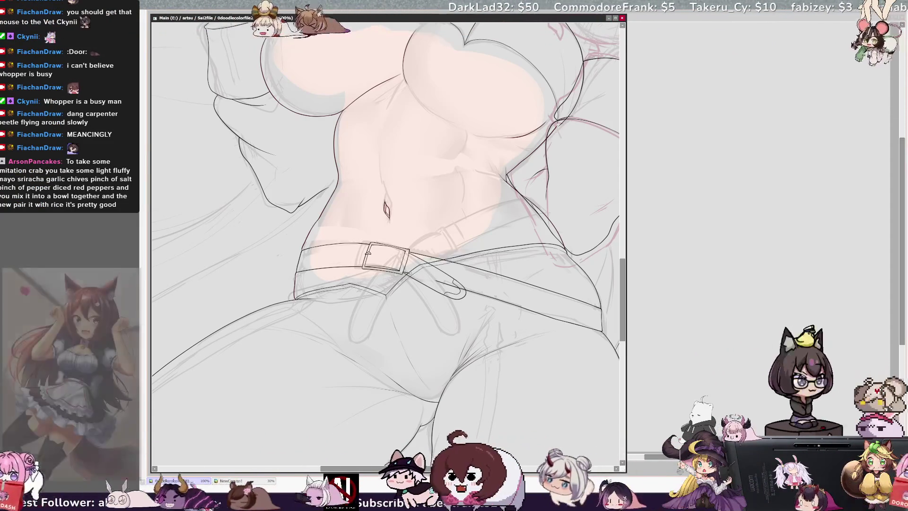
key("bracketleft")
key("bracketleft")
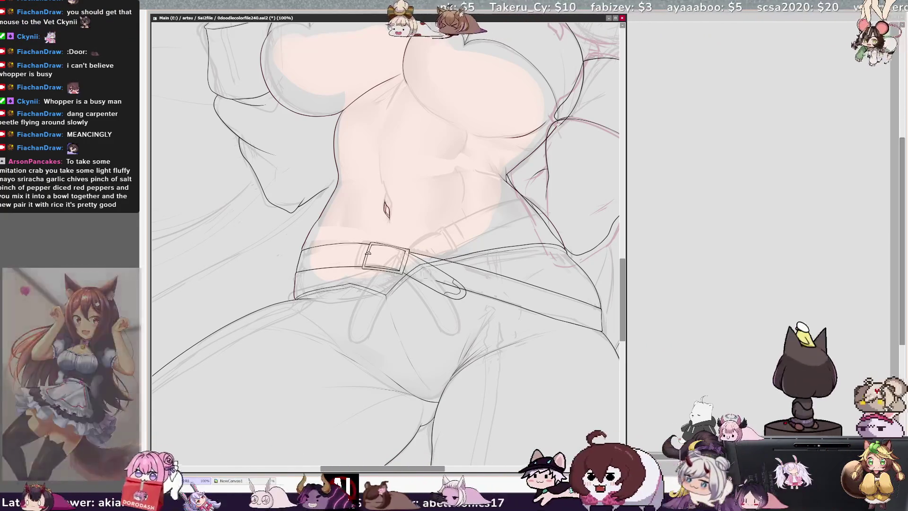
key("bracketright")
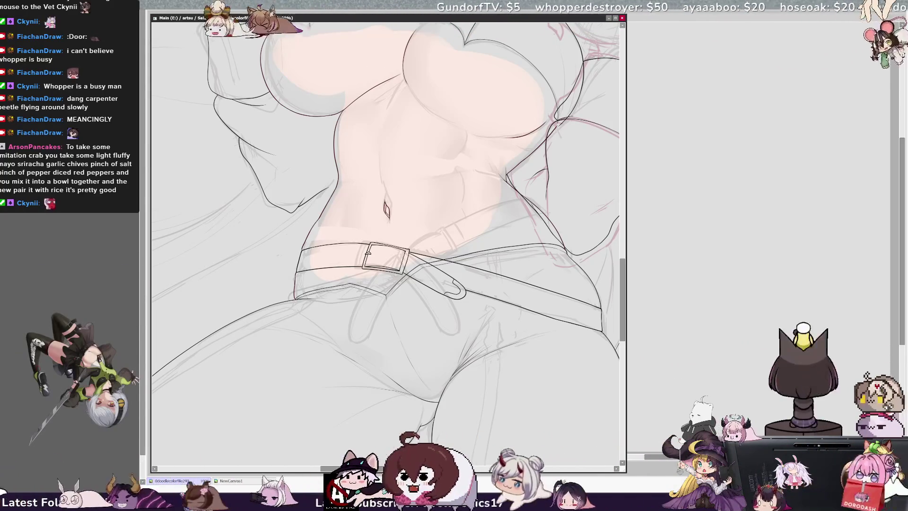
- Rotate, enlarge and shift the belt copy across the hips, then erase the strap's lower-left end
key("ctrl+t")
left_click_drag(502, 387, 552, 330)
left_click_drag(560, 276, 461, 306)
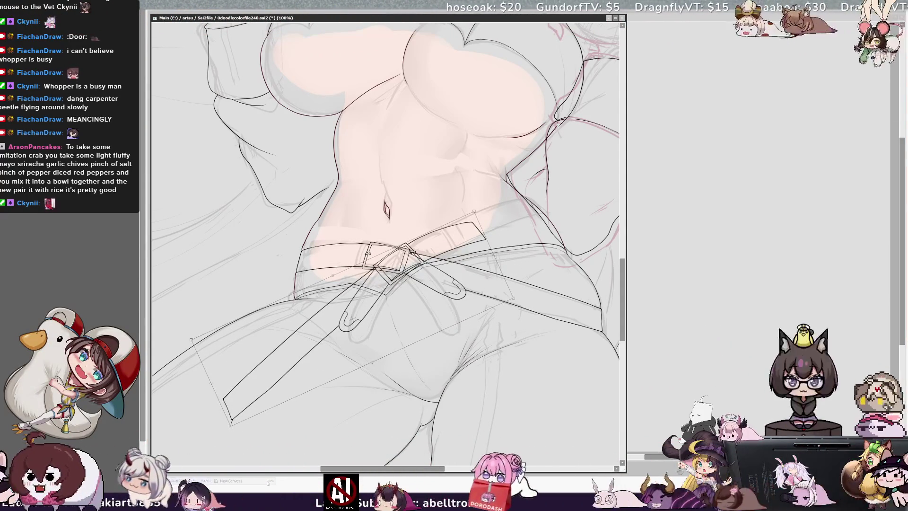
left_click_drag(234, 412, 331, 305)
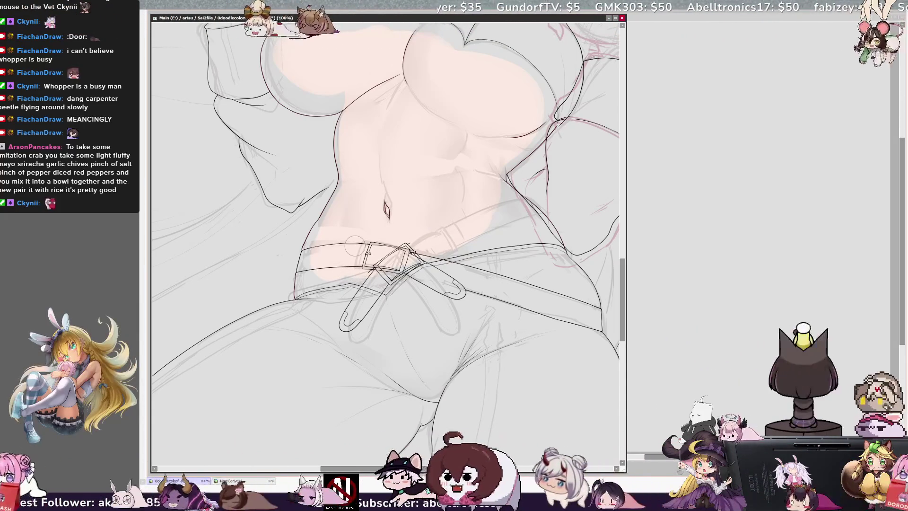
left_click_drag(436, 469, 453, 468)
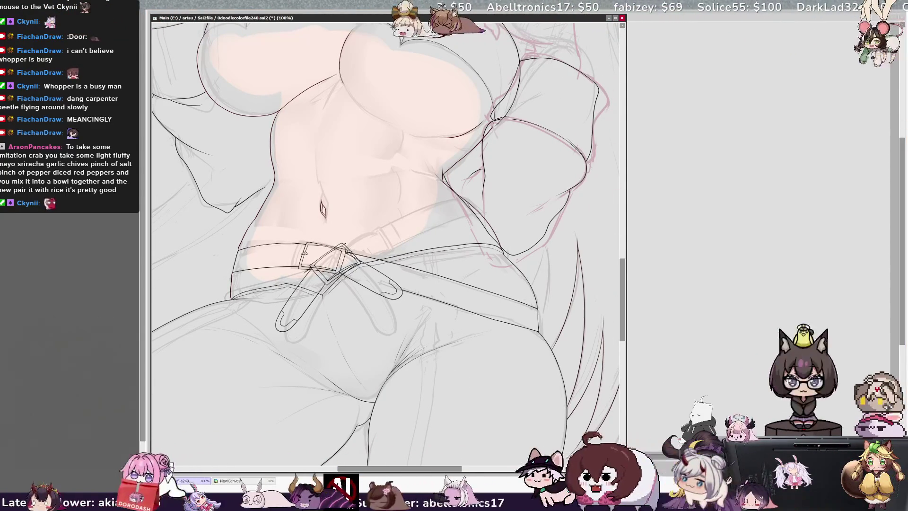
- Tilt the buckle slightly and move it up and right, then commit the transform
key("ctrl+t")
left_click_drag(435, 203, 431, 234)
left_click_drag(380, 308, 350, 325)
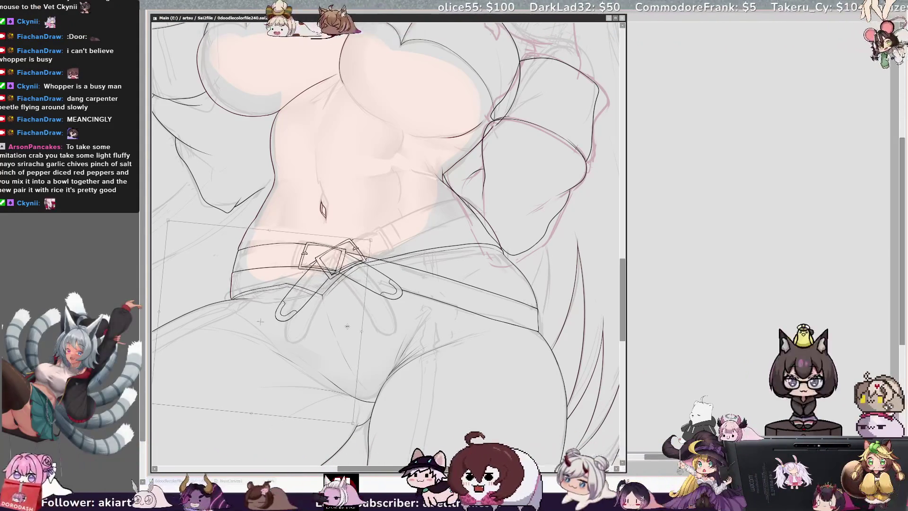
key("Return")
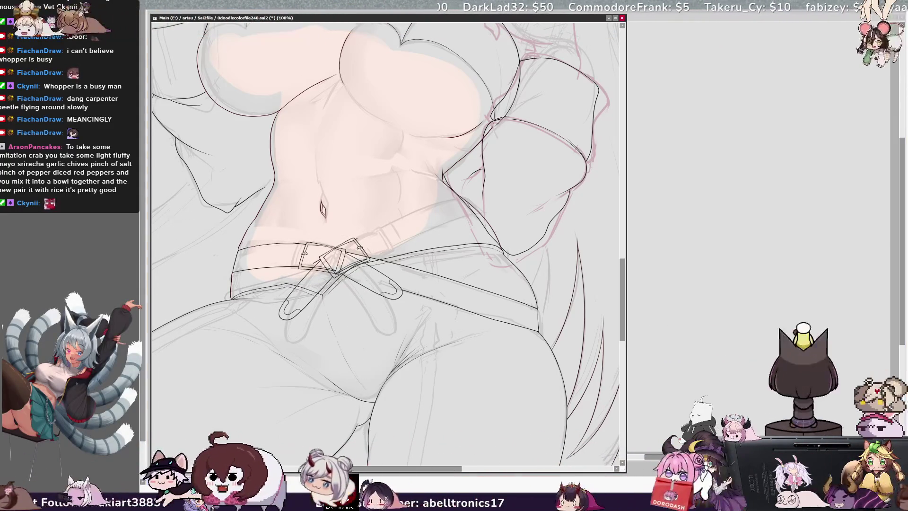
key("minus")
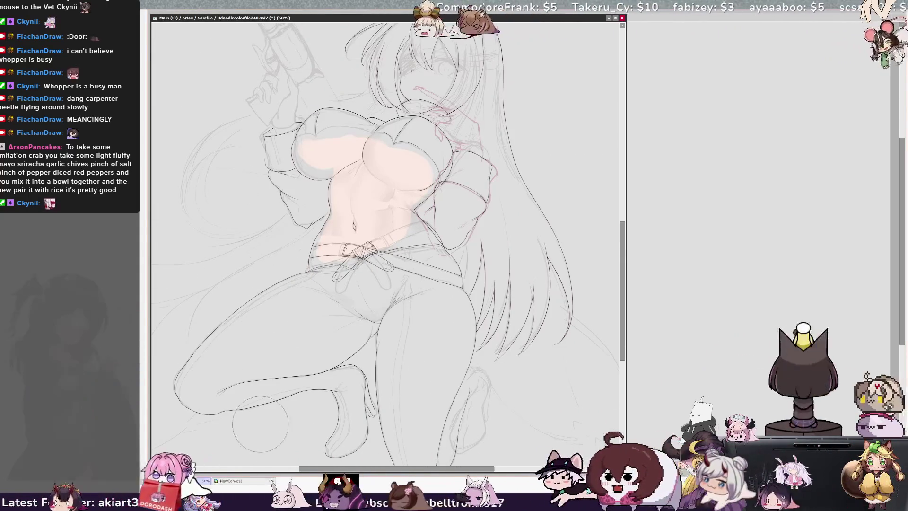
left_click_drag(331, 241, 379, 283)
key("ctrl+d")
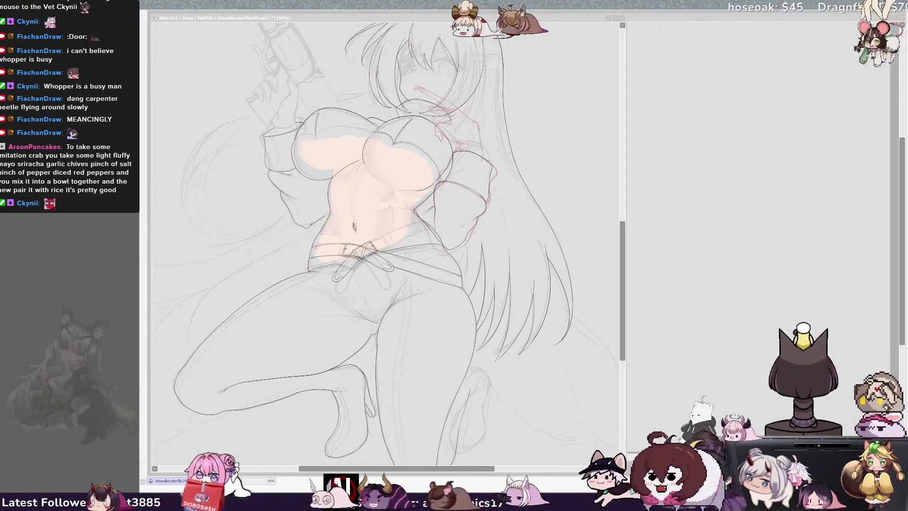
key("ctrl+n")
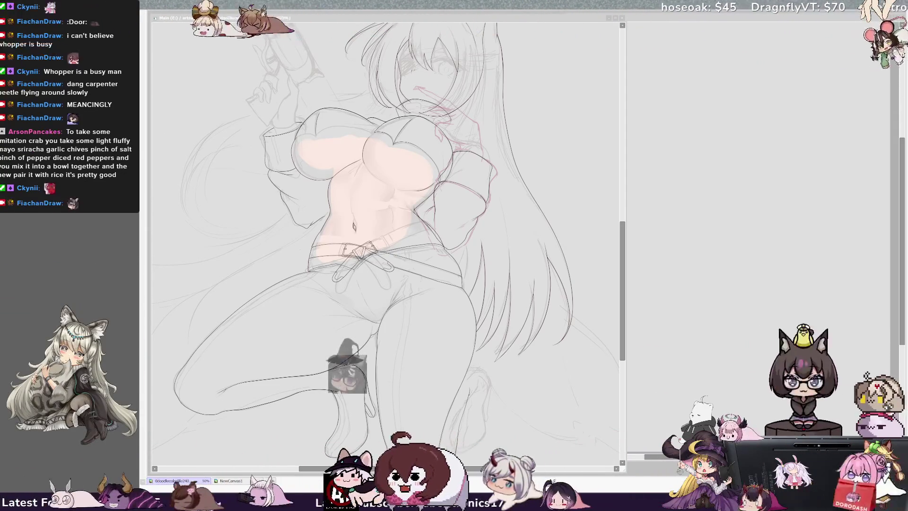
key("Home")
- With a smaller brush, ink both parallel edges of the strap running diagonally up from the buckle
scroll(386, 244, "up", 3)
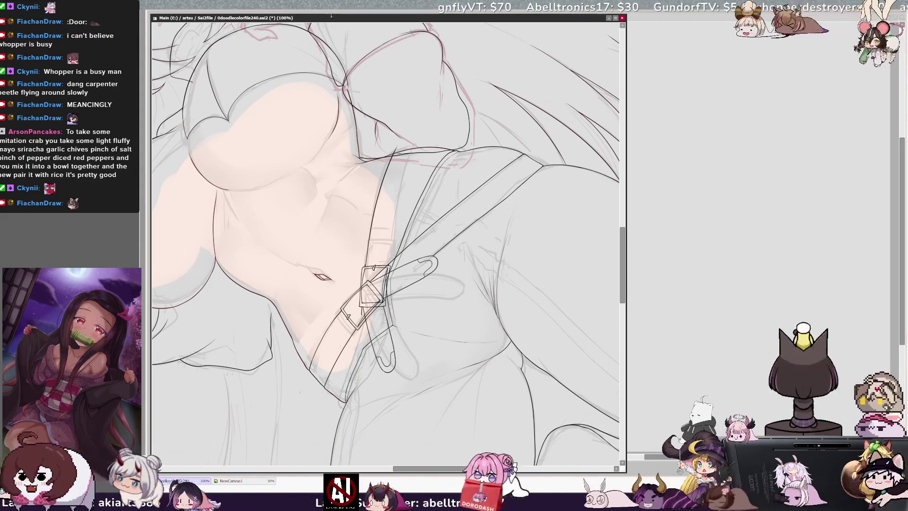
scroll(407, 274, "down", 1)
scroll(407, 274, "up", 3)
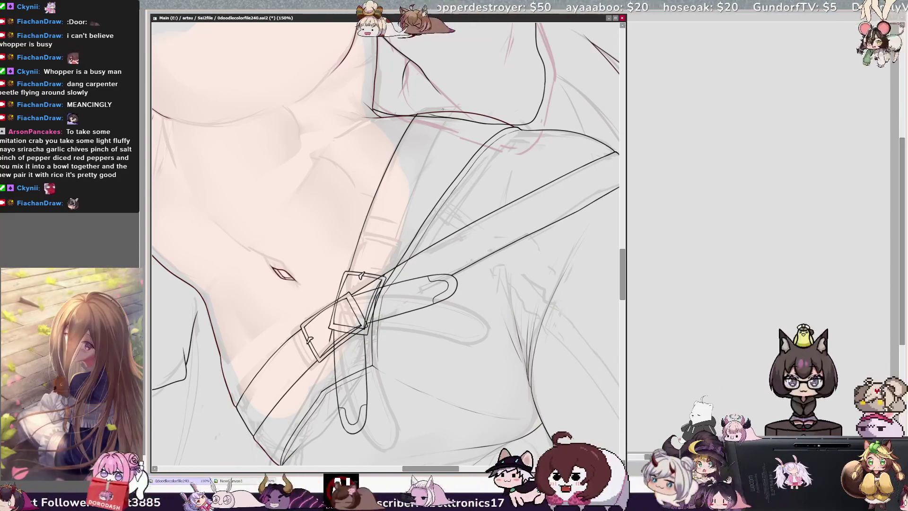
key("n")
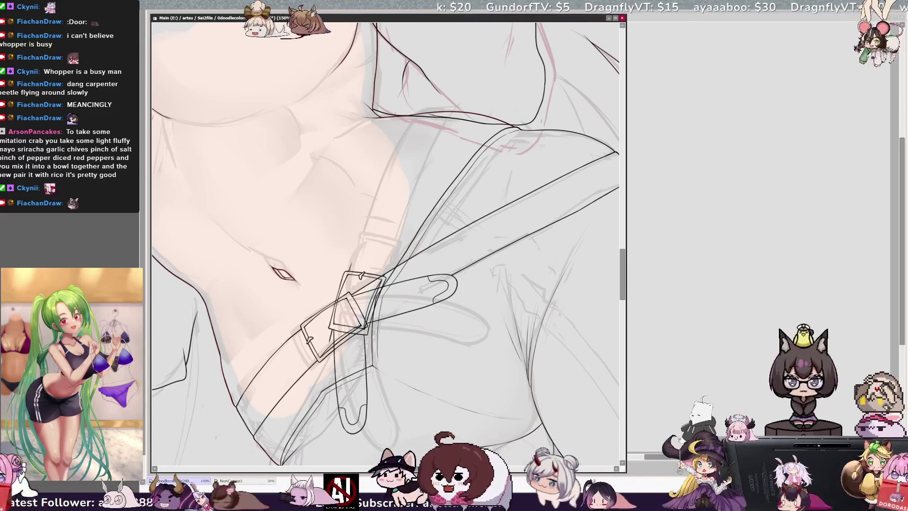
left_click_drag(388, 184, 351, 265)
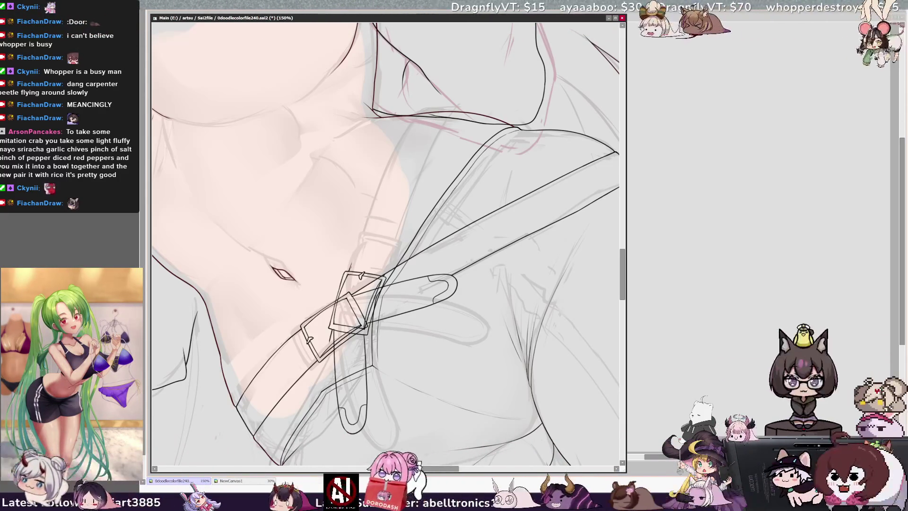
left_click_drag(415, 133, 429, 114)
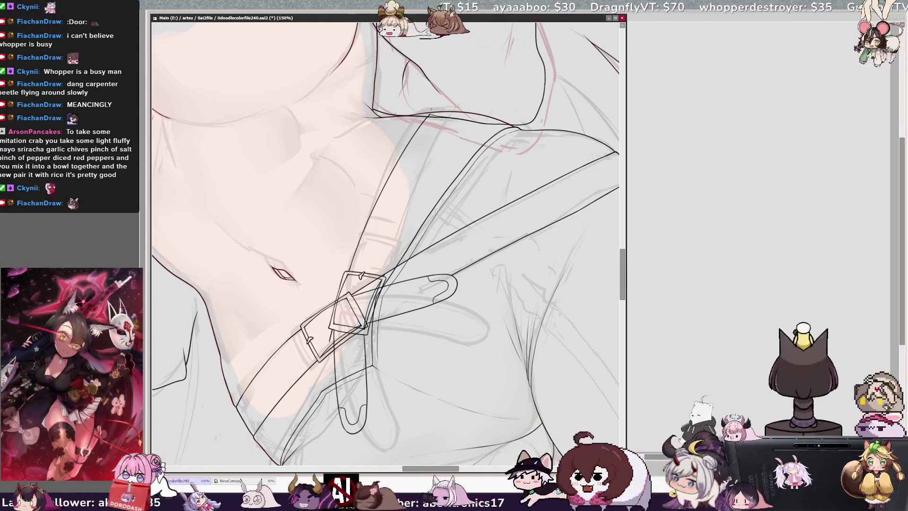
left_click_drag(406, 215, 383, 276)
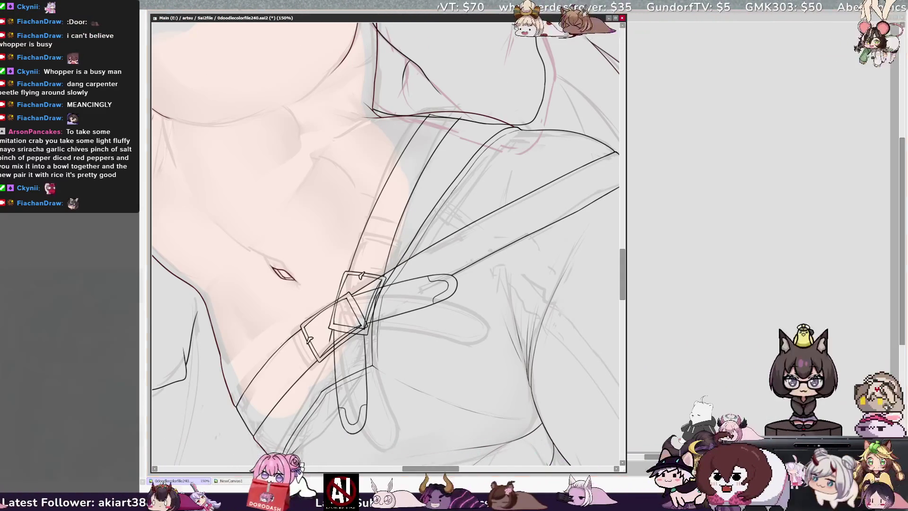
key("minus")
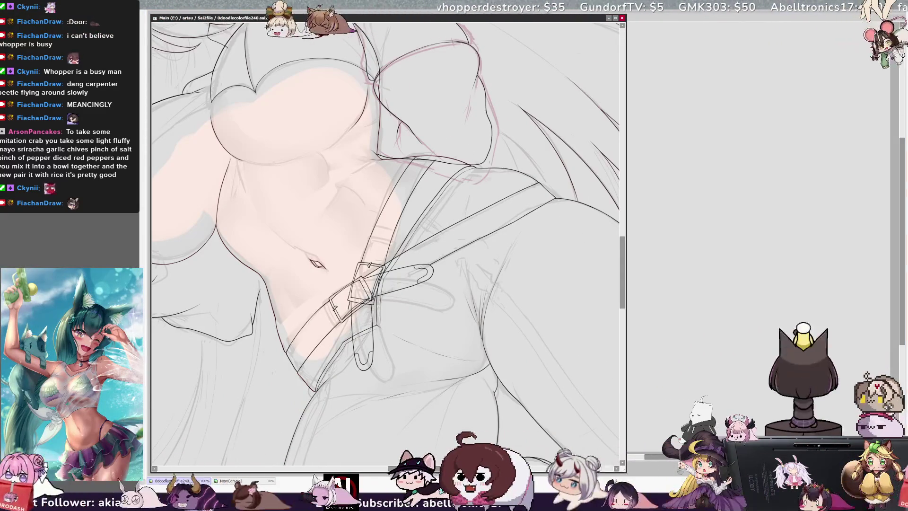
- Rotate the view to check the strap, then return it upright and zoom out to 50%
key("Delete")
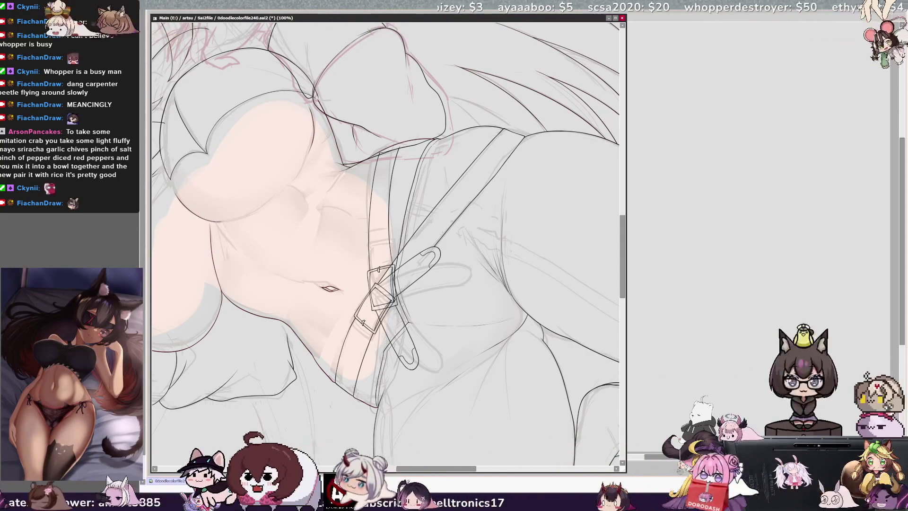
key("End")
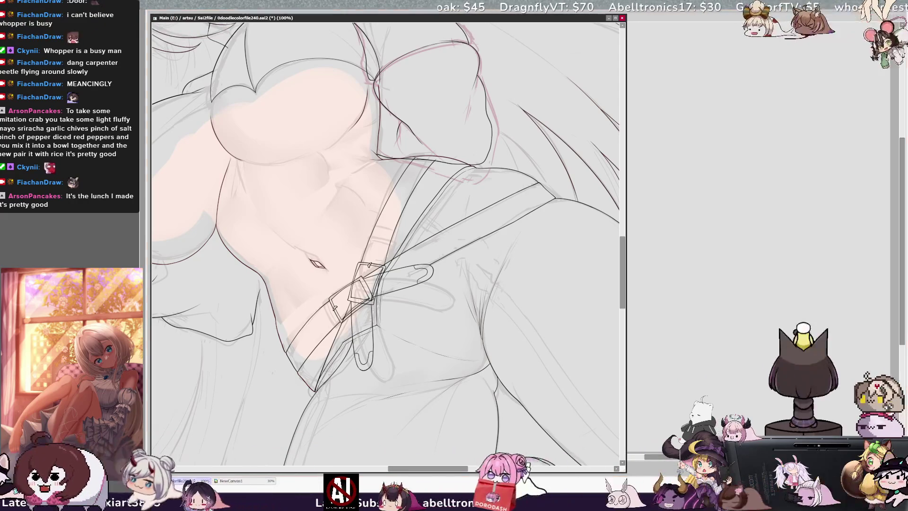
key("Home")
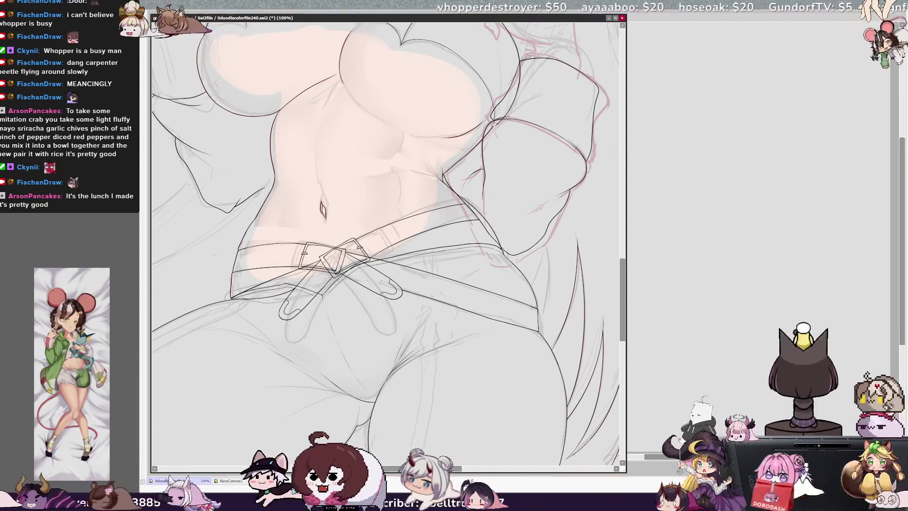
key("ctrl+minus")
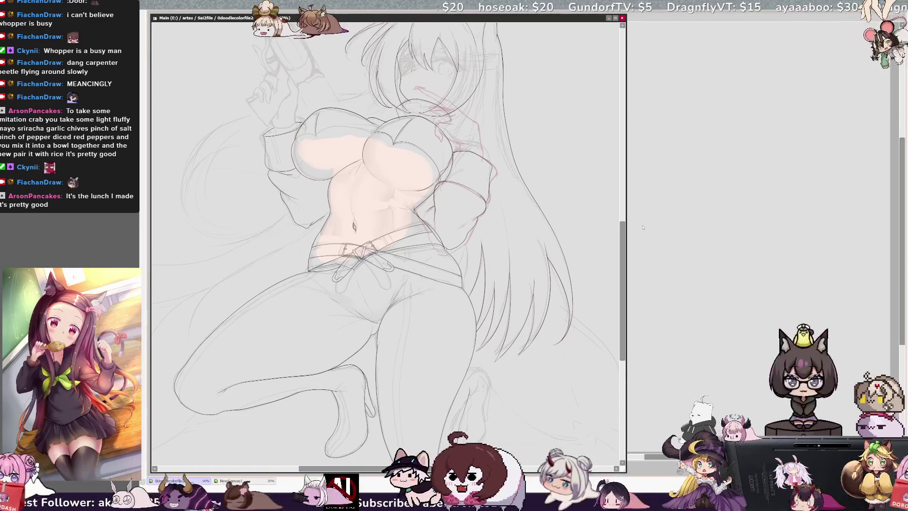
- Pan toward the ears and gun, ink the chest and jacket contour, and zoom to 150%
left_click_drag(624, 314, 625, 296)
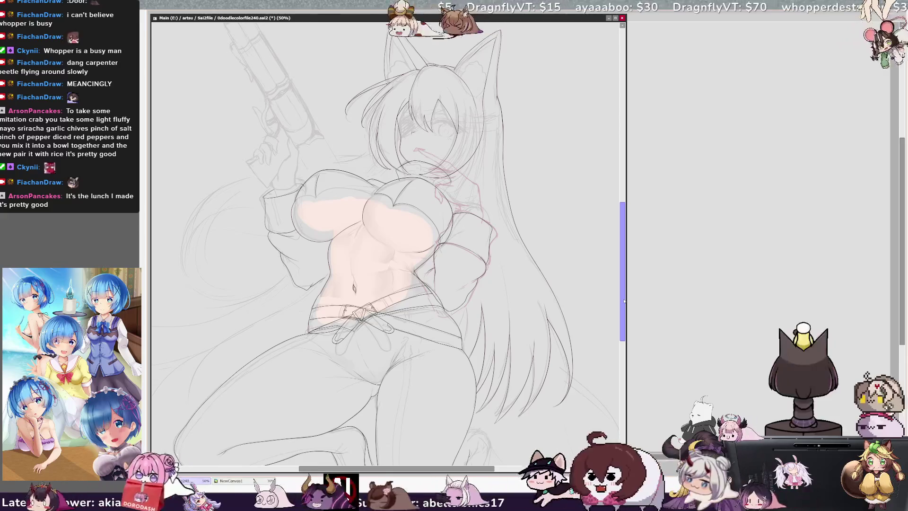
mouse_move(624, 301)
left_mouse_down()
mouse_move(624, 289)
mouse_move(622, 299)
left_mouse_up()
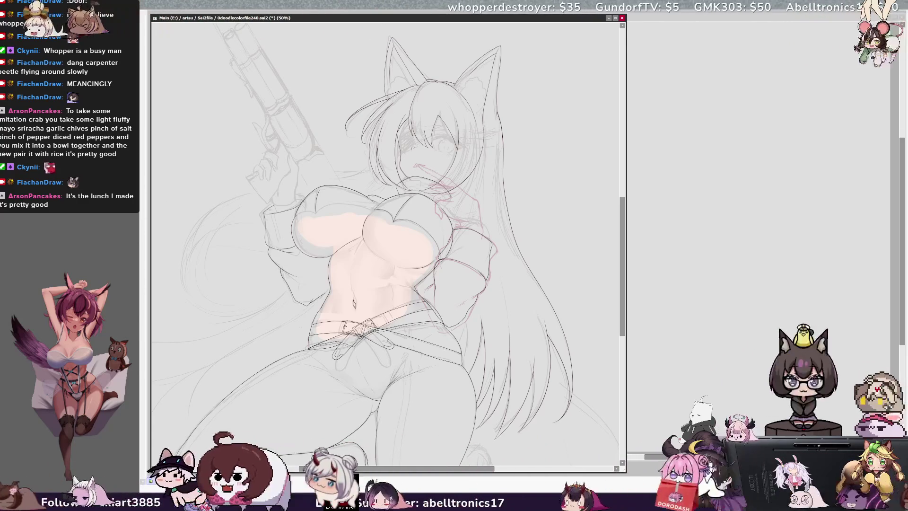
left_click_drag(373, 196, 452, 237)
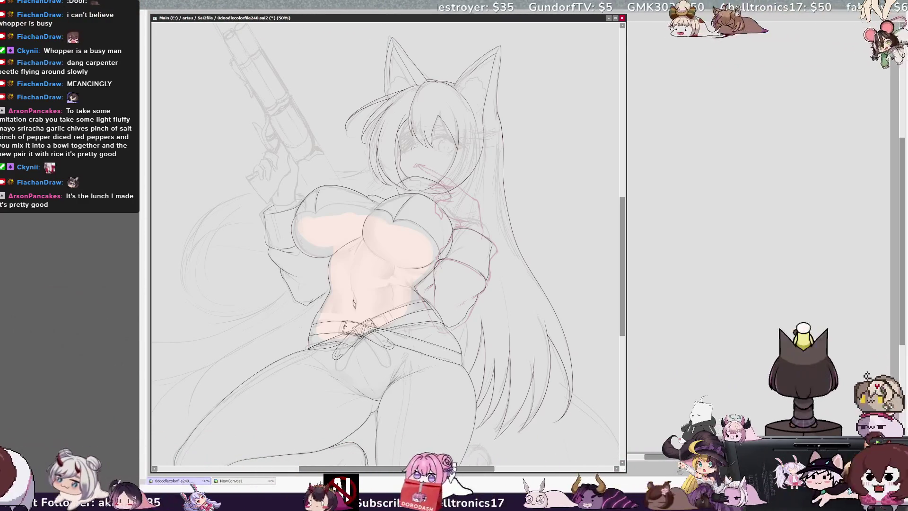
scroll(386, 244, "up", 3)
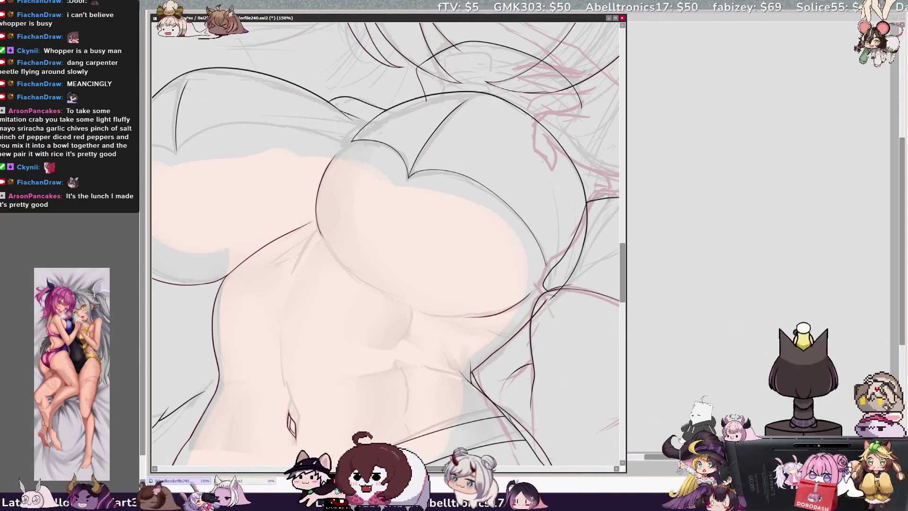
- Mirror the view, zoom out to 50% and back to 100%, then pan to the face and gun hand
key("h")
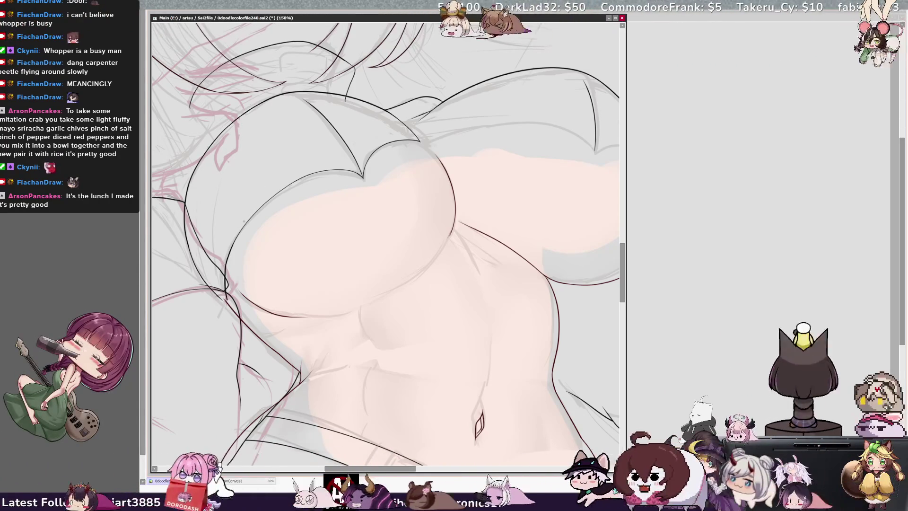
key("minus")
key("minus")
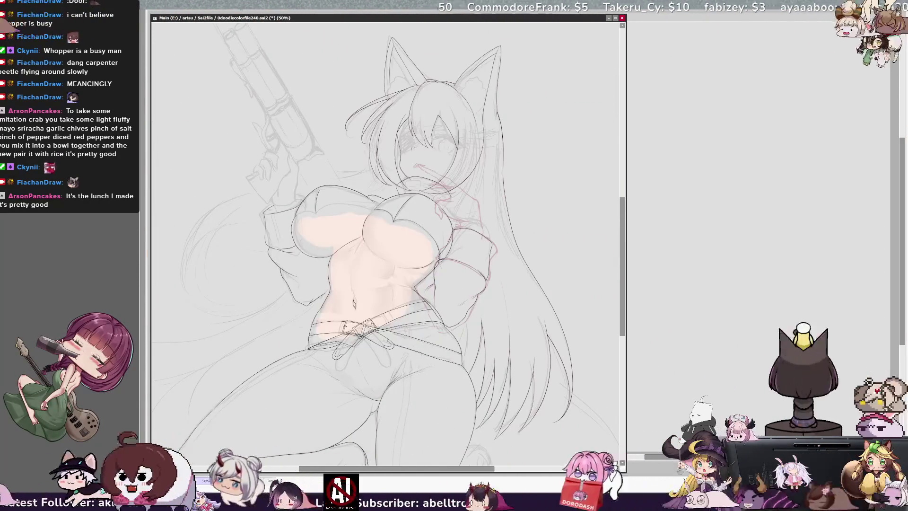
key("plus")
key("plus")
left_click_drag(379, 237, 471, 329)
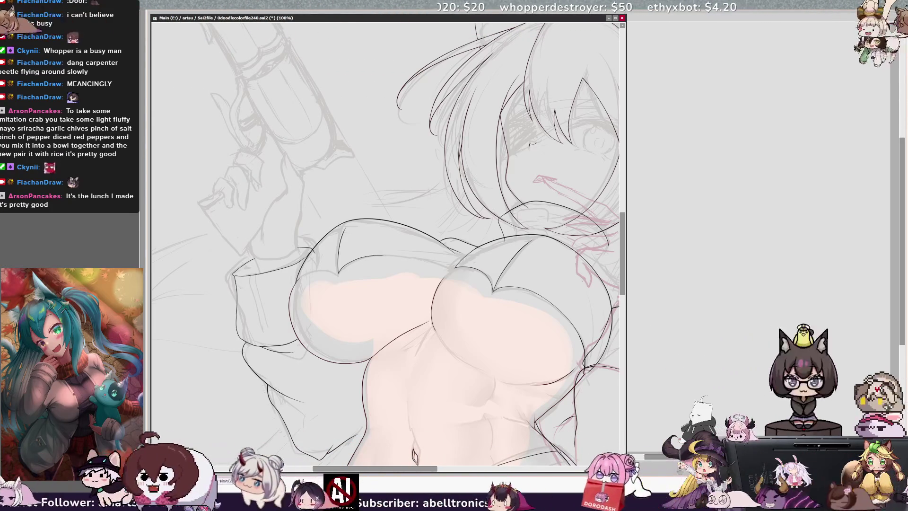
- Extend the chest line to the right, then turn the canvas 90° left and ink the chest's side edge
left_click_drag(381, 256, 418, 256)
key("Delete")
key("Delete")
key("Delete")
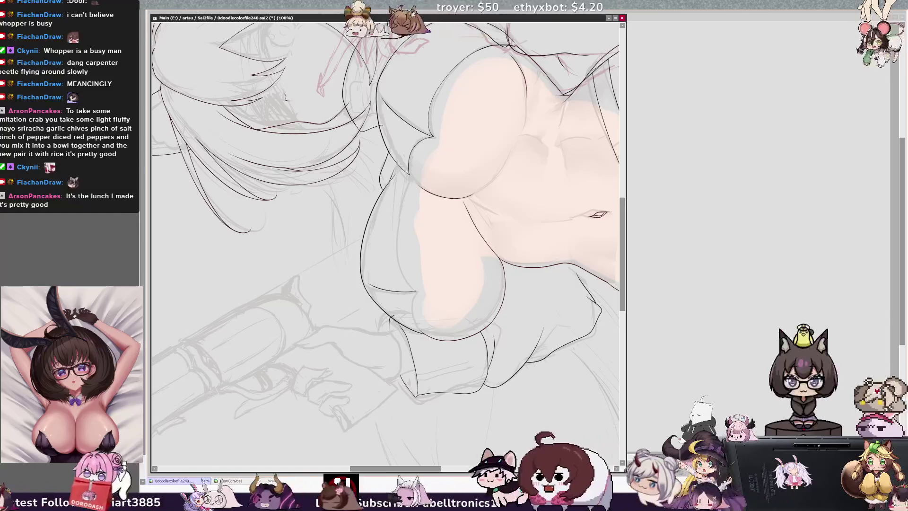
left_click_drag(403, 184, 396, 257)
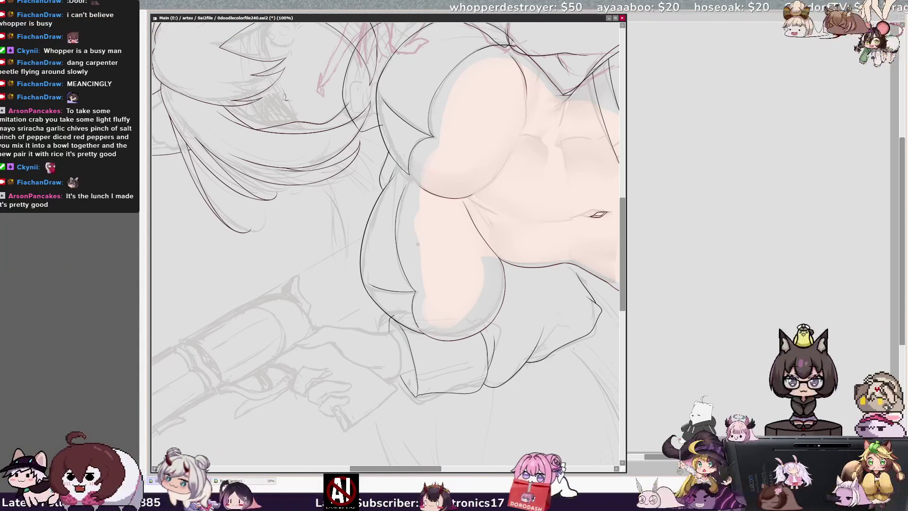
left_click_drag(418, 268, 295, 18)
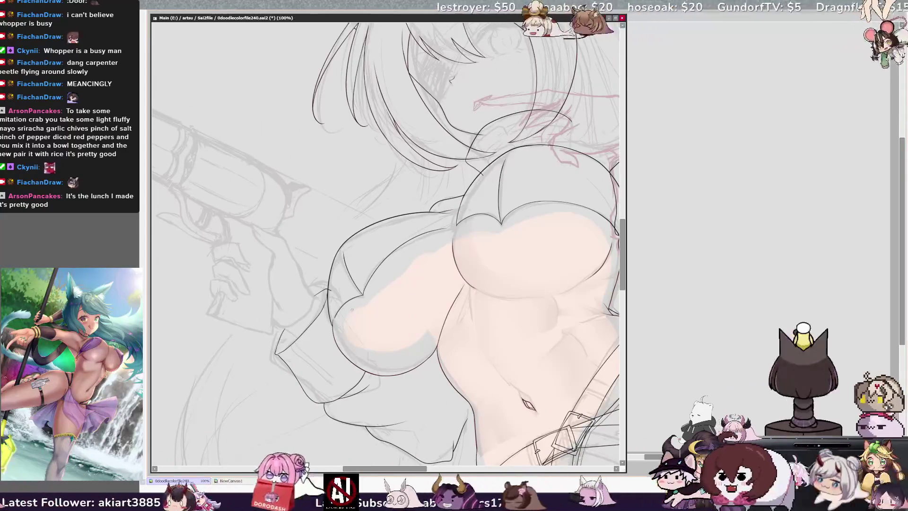
- Check which layer a stroke is on, reset the view rotation, and zoom out to the full fox-eared figure
key("Home")
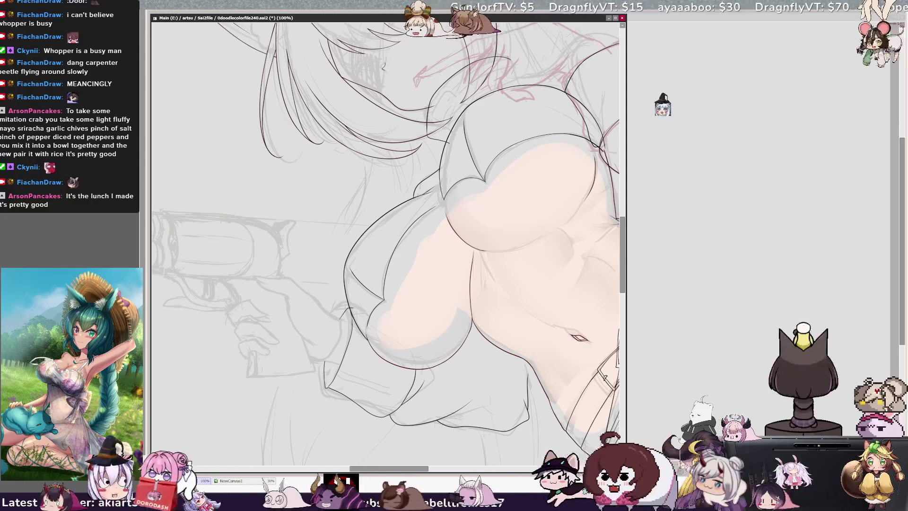
left_click(371, 327, "ctrl+shift")
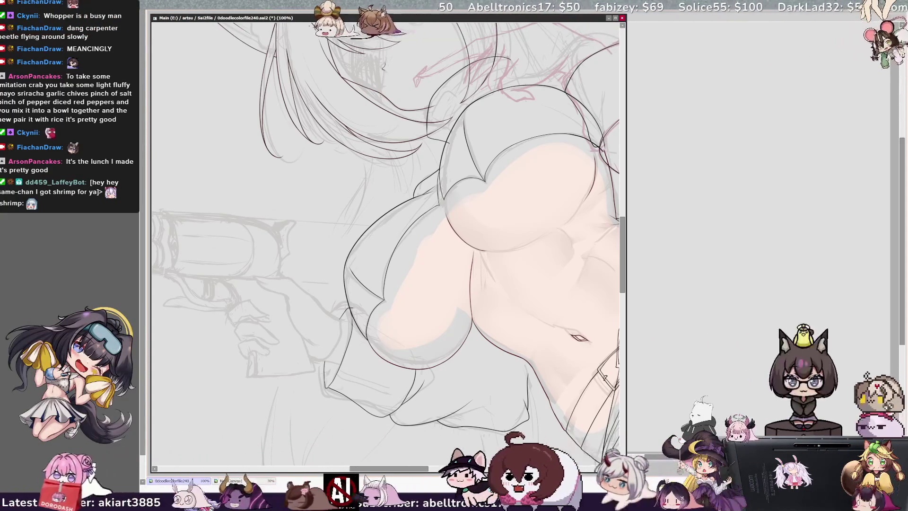
key("Delete")
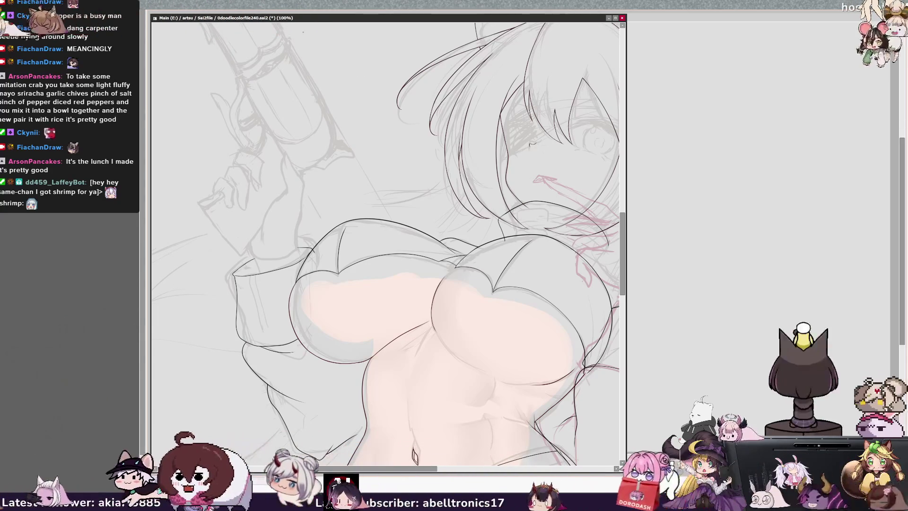
key("ctrl+minus")
key("ctrl+minus")
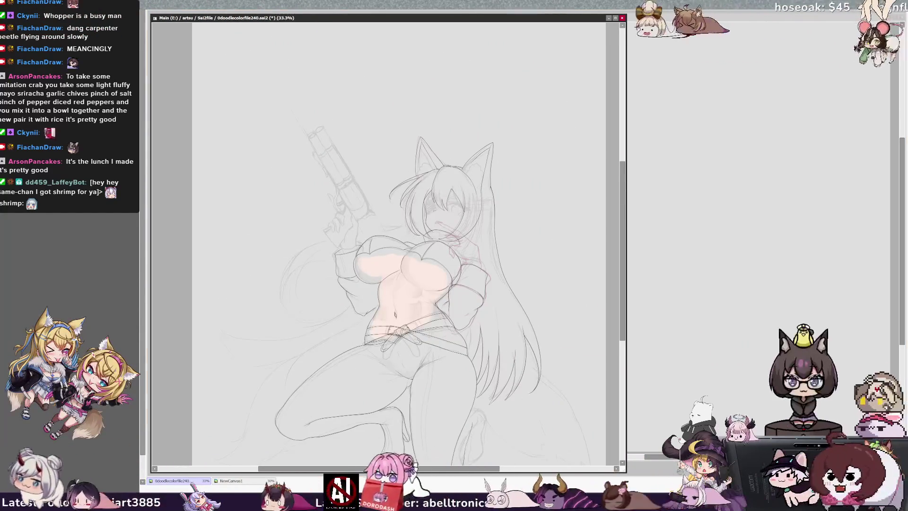
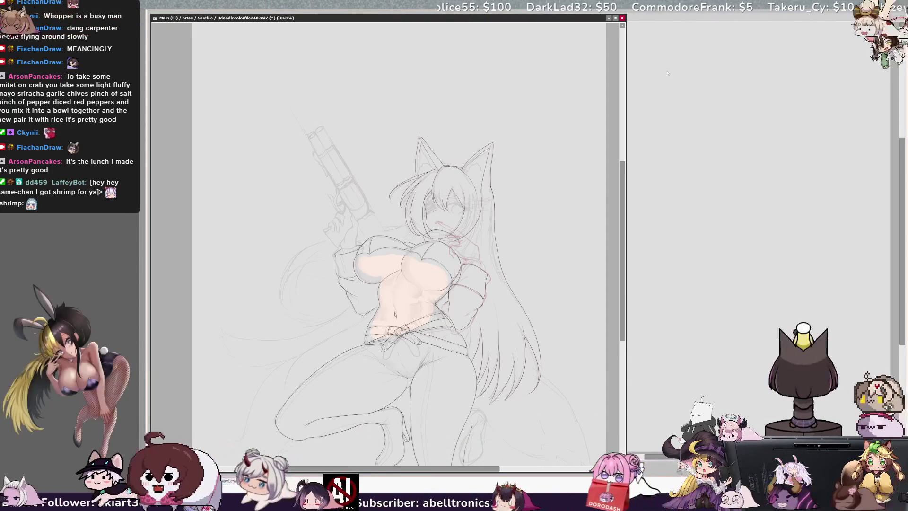
- Check which layers hold the torso fill and waistband, then make line-art Layer1 active
scroll(402, 236, "up", 1)
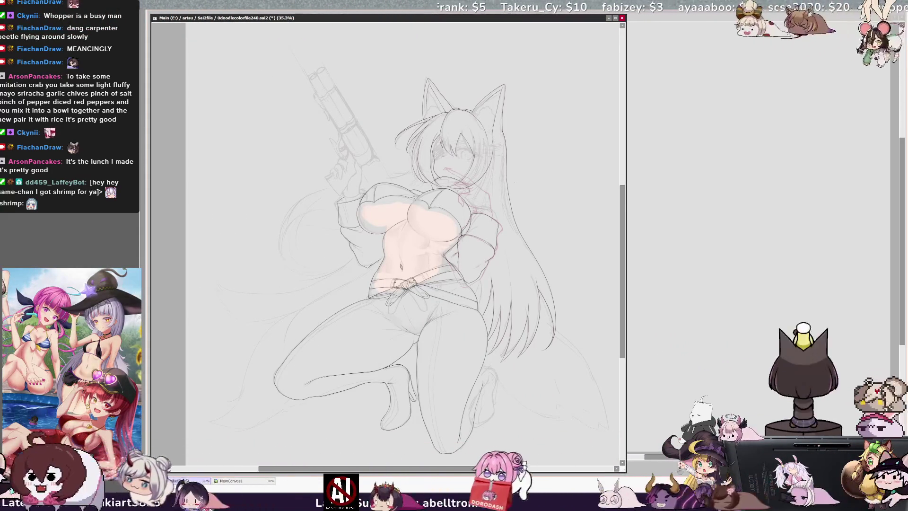
scroll(386, 244, "up", 4)
scroll(387, 244, "right", 3)
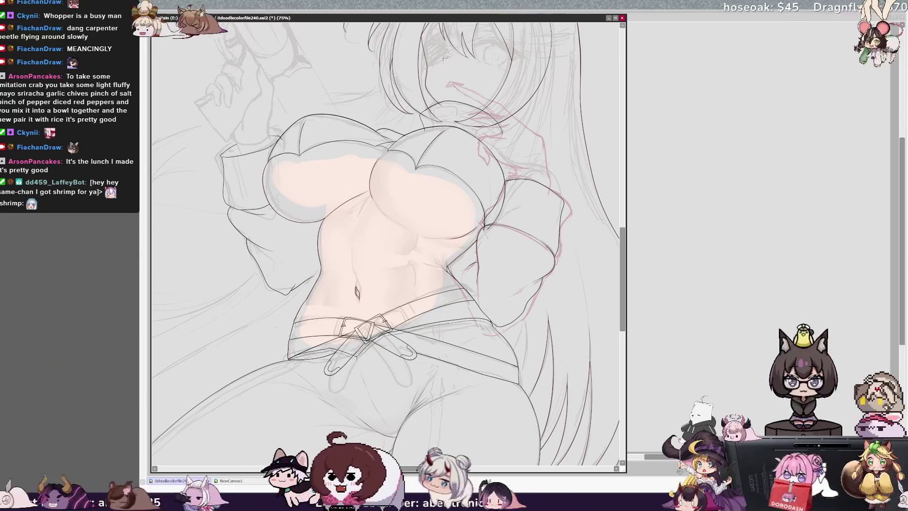
scroll(385, 244, "down", 3)
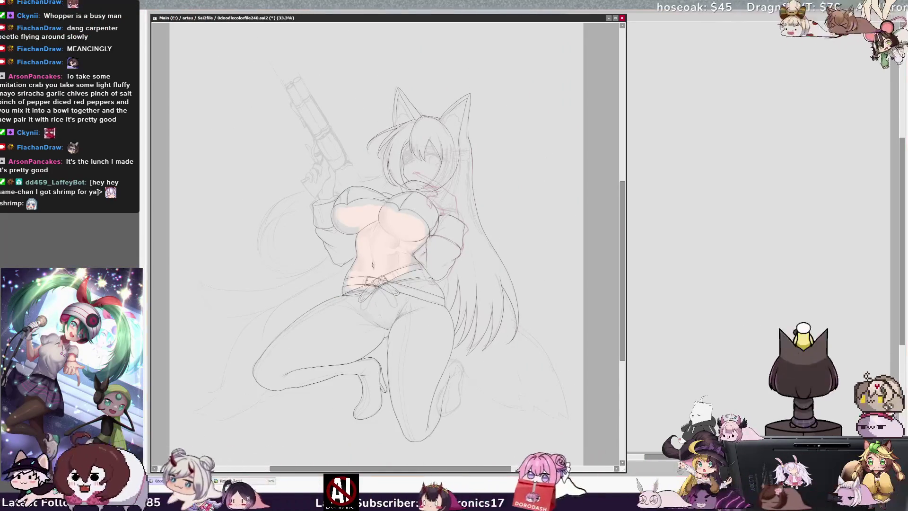
left_click(388, 250)
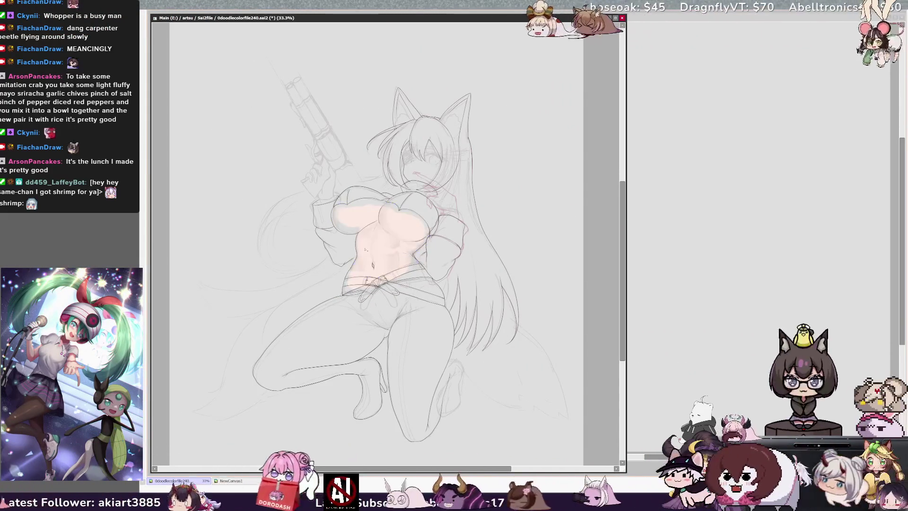
left_click(365, 249)
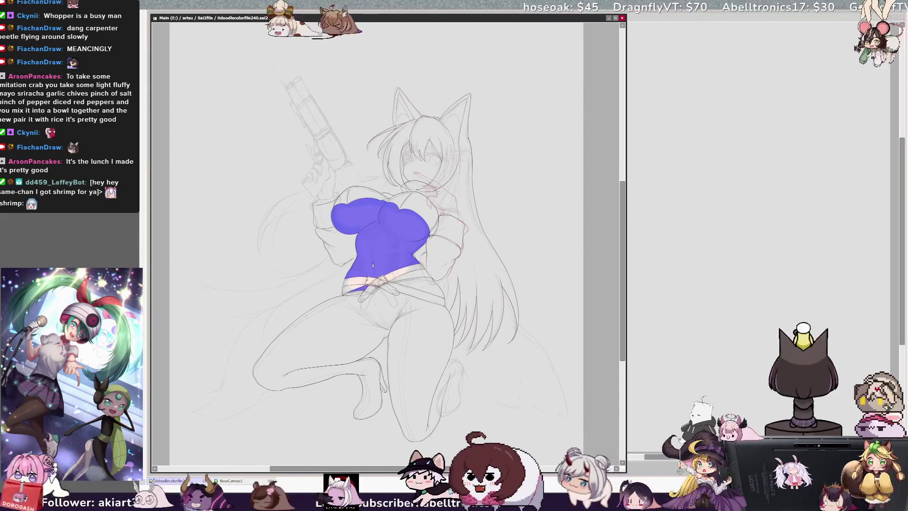
left_click(354, 282)
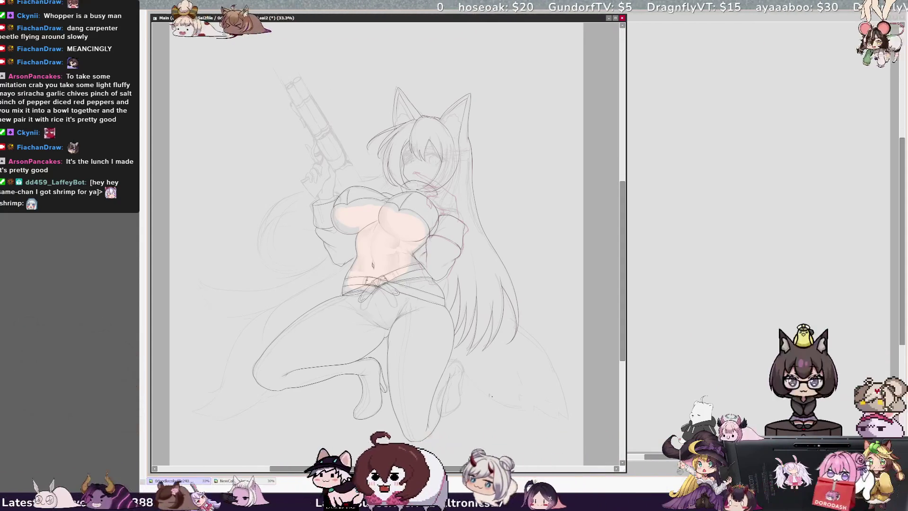
left_click(385, 316, "ctrl+shift")
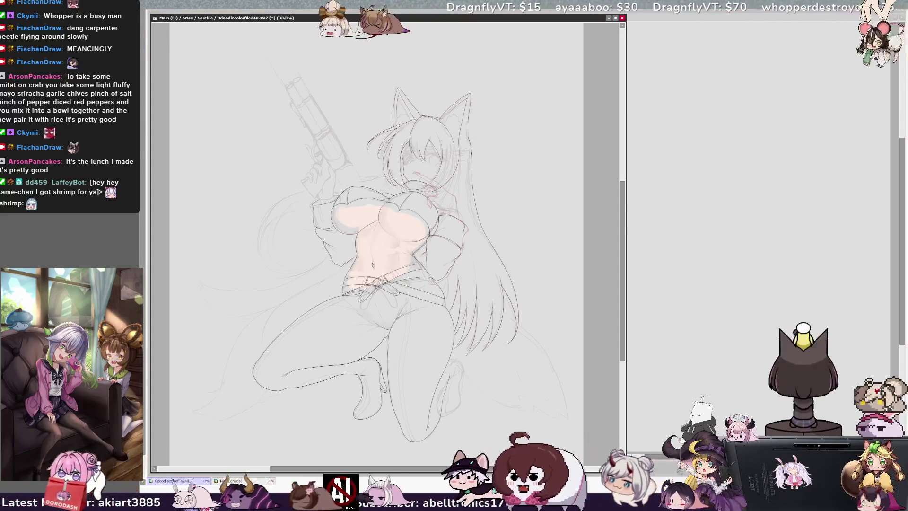
scroll(421, 234, "up", 3)
- Ink the hip and thigh outlines, briefly mirroring the view and tilting the canvas for comfort
left_click_drag(421, 331, 394, 129)
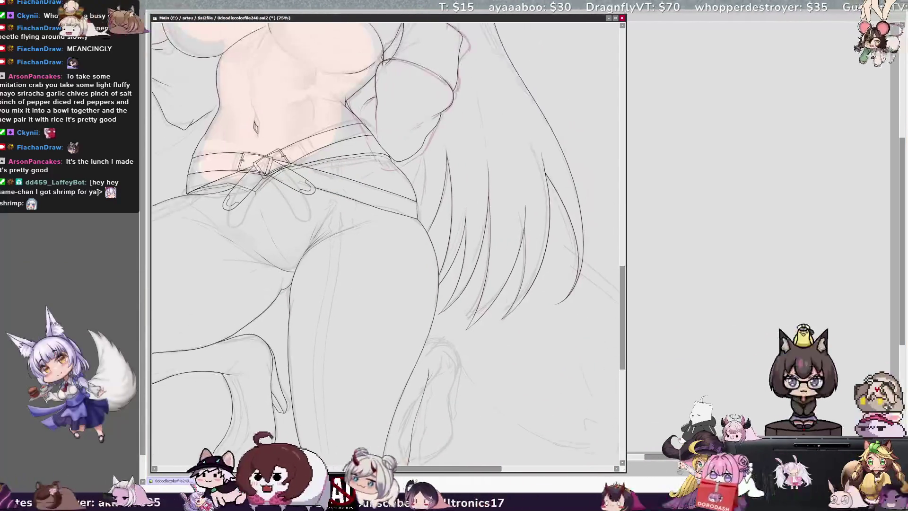
left_click_drag(622, 300, 623, 308)
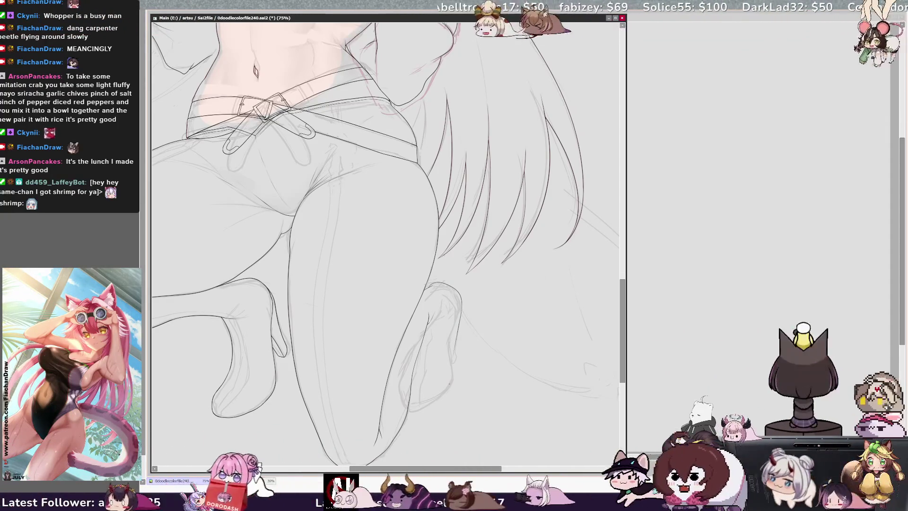
key("h")
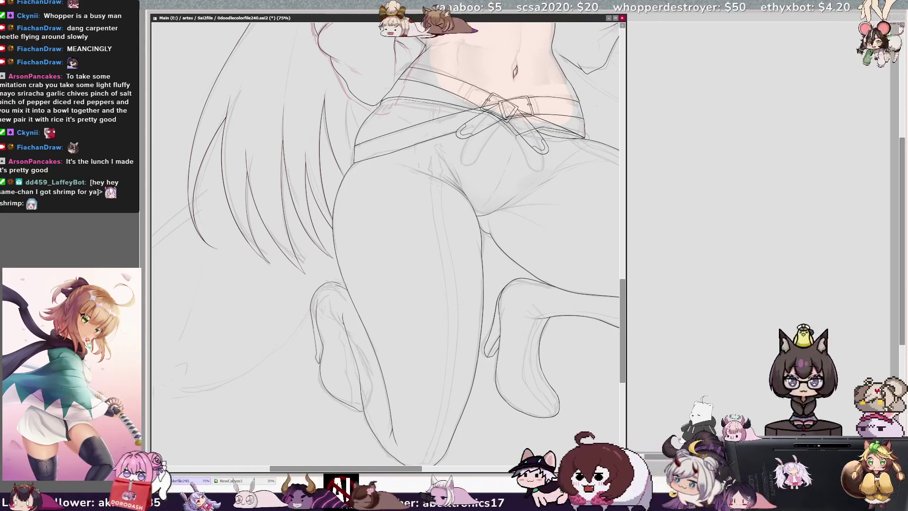
key("h")
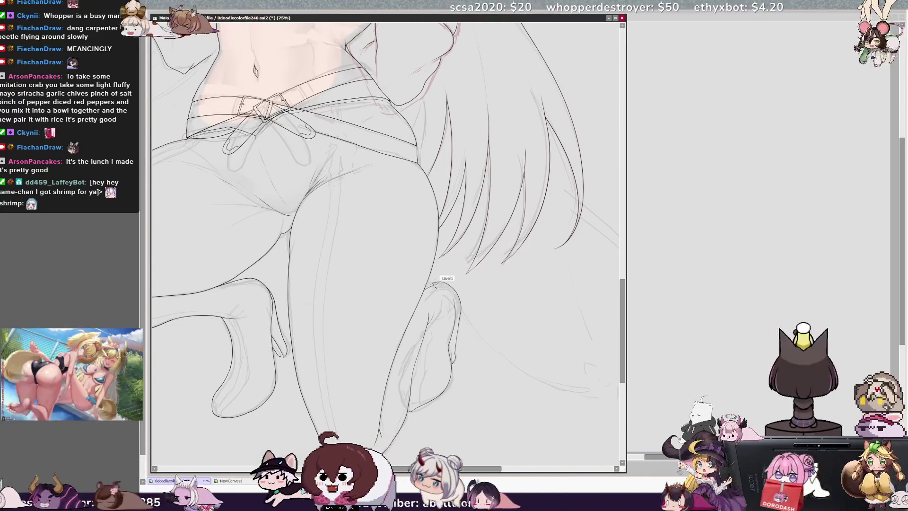
key("Delete")
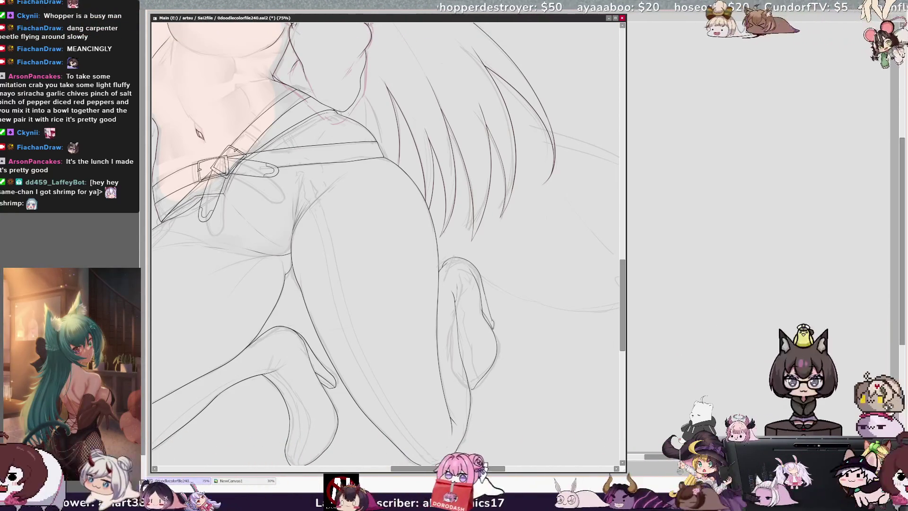
key("End")
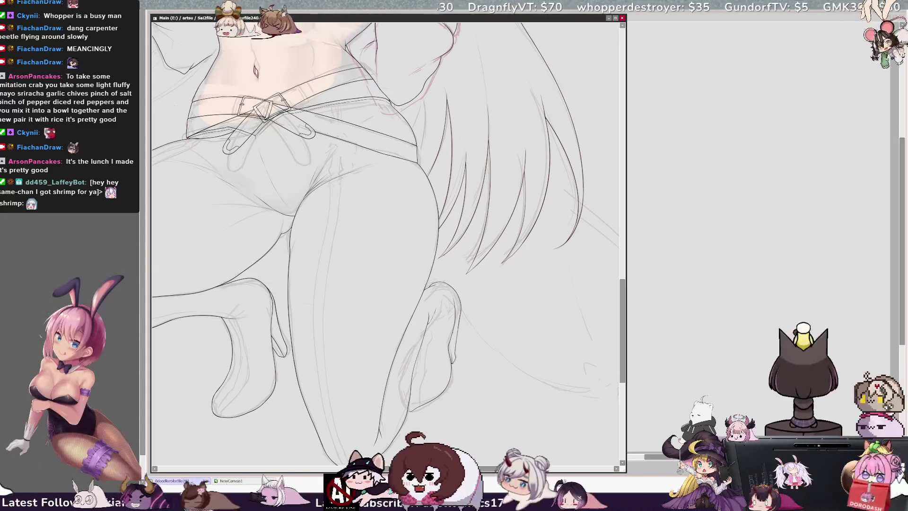
- Mirror the canvas view horizontally to check the legs' proportions
key("h")
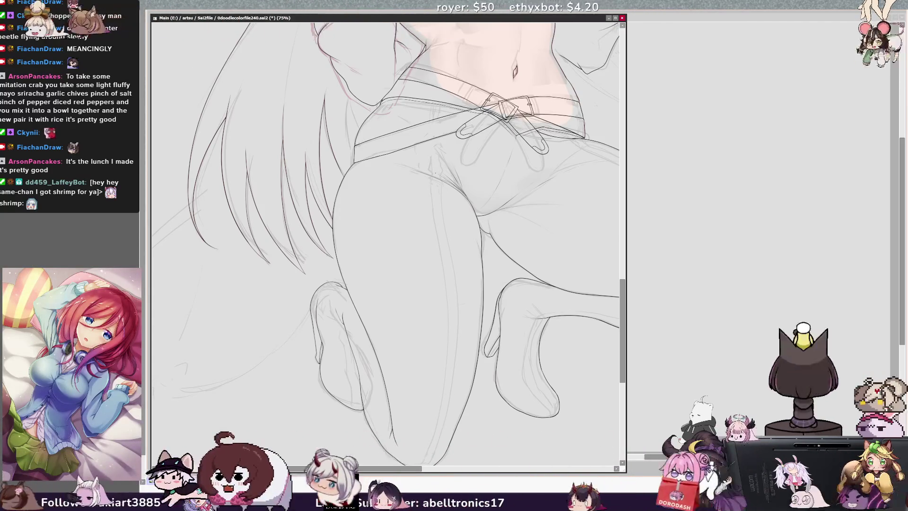
- Unmirror the view, zoom to 50% on the upper body, and undo the red marks by the arm
key("h")
key("ctrl+minus")
key("ctrl+minus")
key("ctrl+plus")
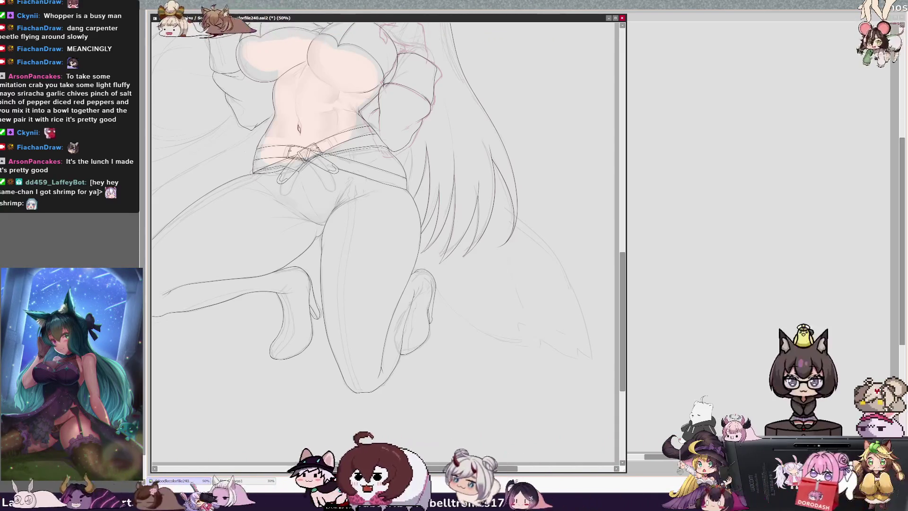
mouse_move(624, 284)
left_mouse_down()
mouse_move(622, 256)
mouse_move(621, 277)
left_mouse_up()
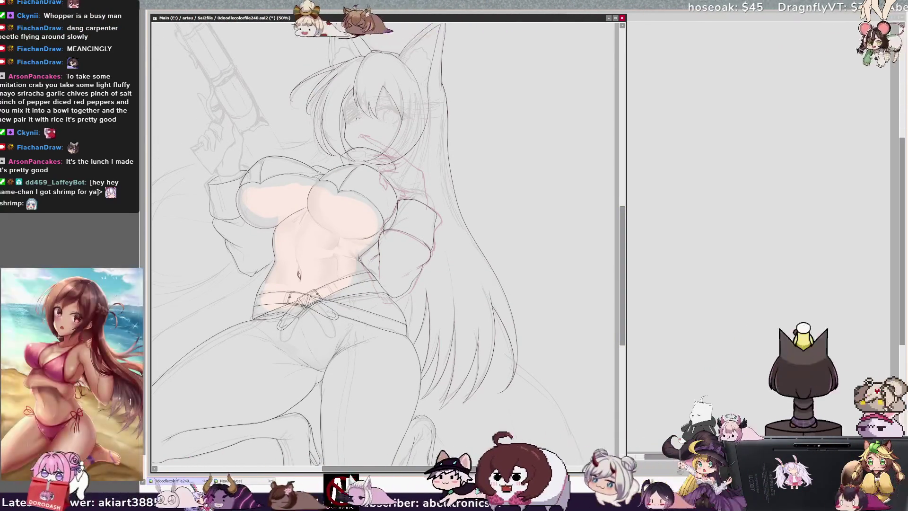
scroll(385, 236, "left", 5)
key("ctrl+z")
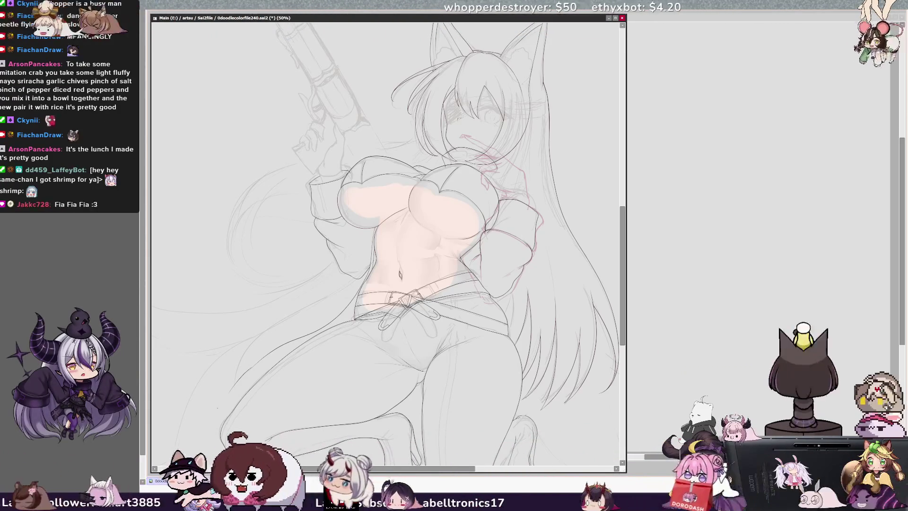
- Zoom out to 33.3% with the whole figure upright and ink a furry stroke under the tail
key("Page_Down")
key("Delete")
key("Delete")
key("Delete")
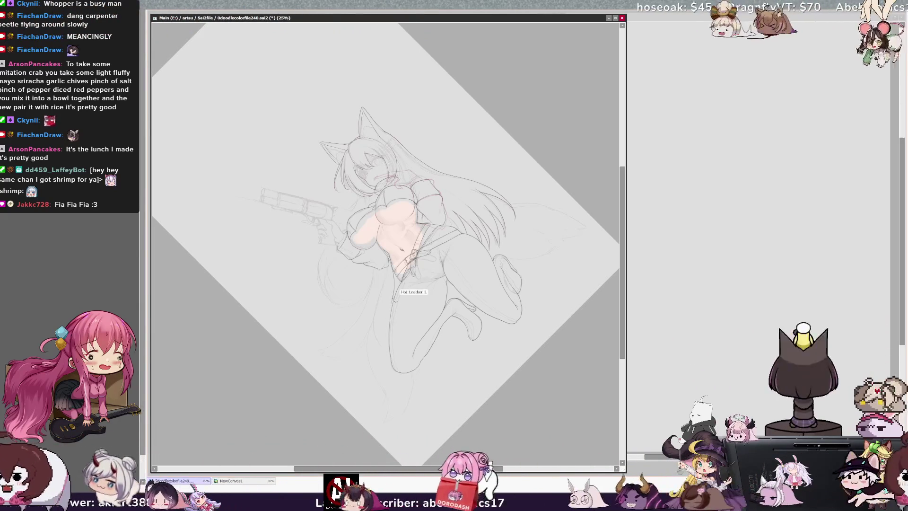
scroll(396, 301, "up", 1)
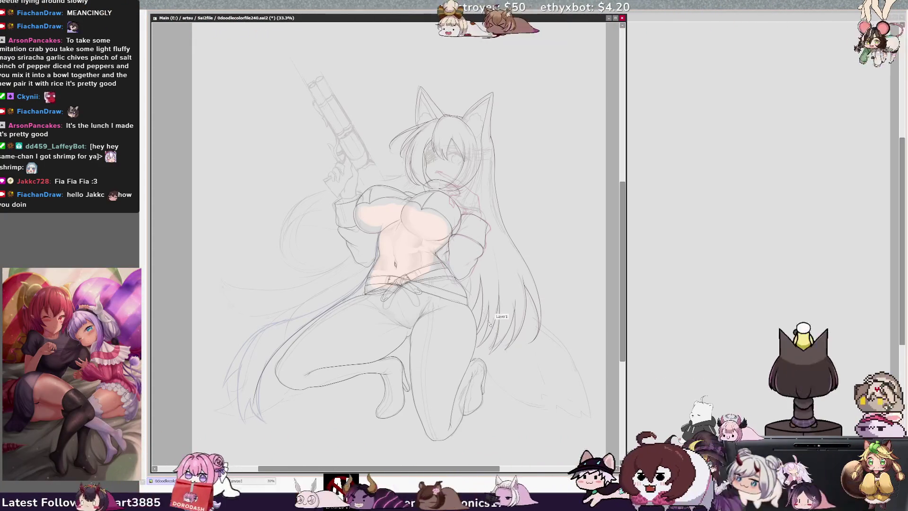
left_click_drag(487, 375, 589, 414)
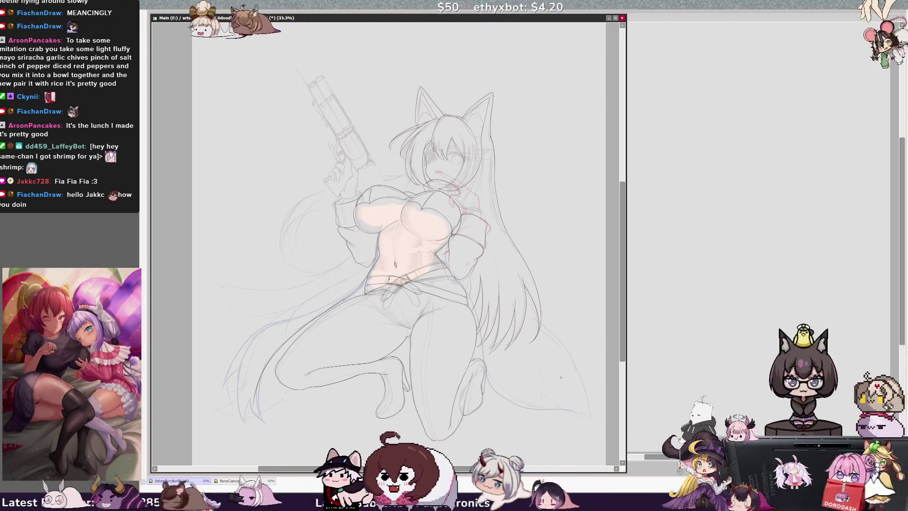